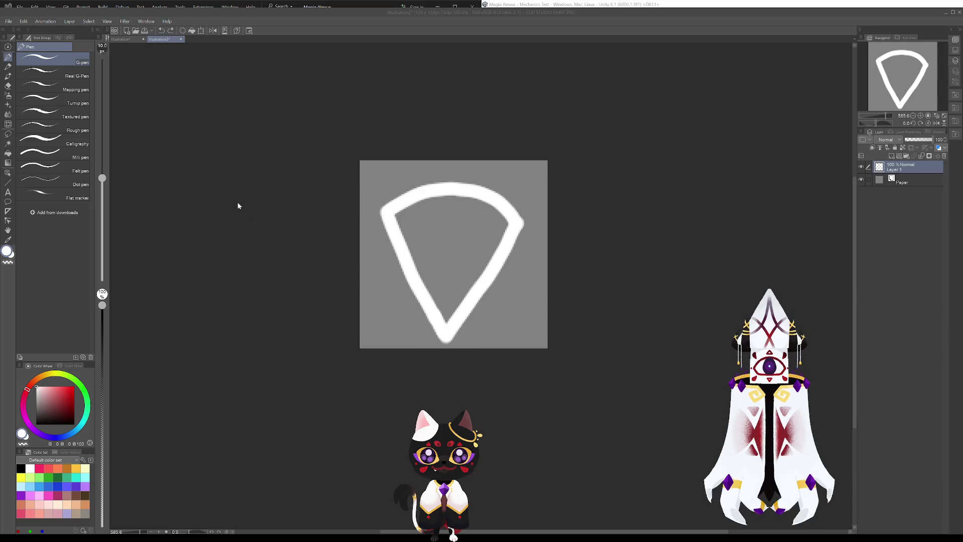
In Clip Studio Paint, switch to the Illustration document showing the white diamond icon outline.
left_click(310, 161)
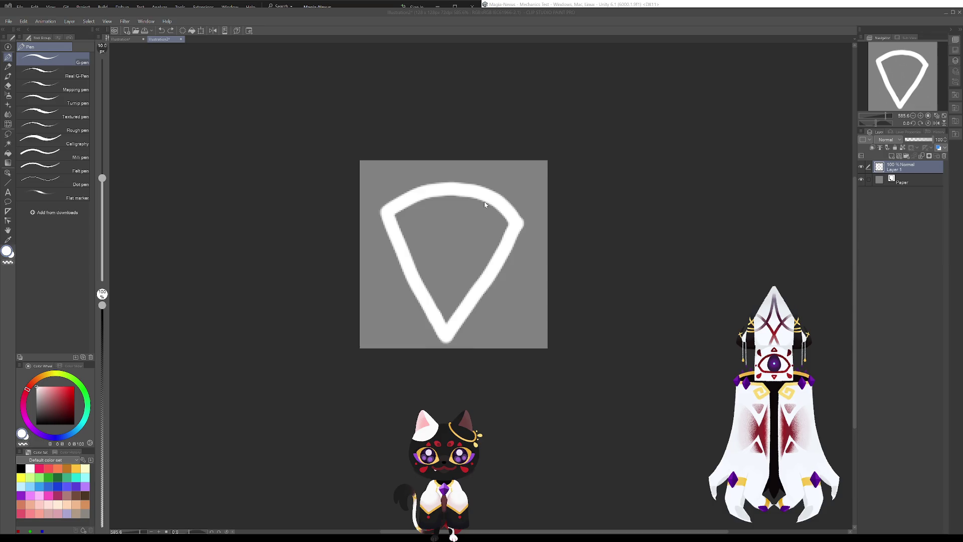
left_click(120, 39)
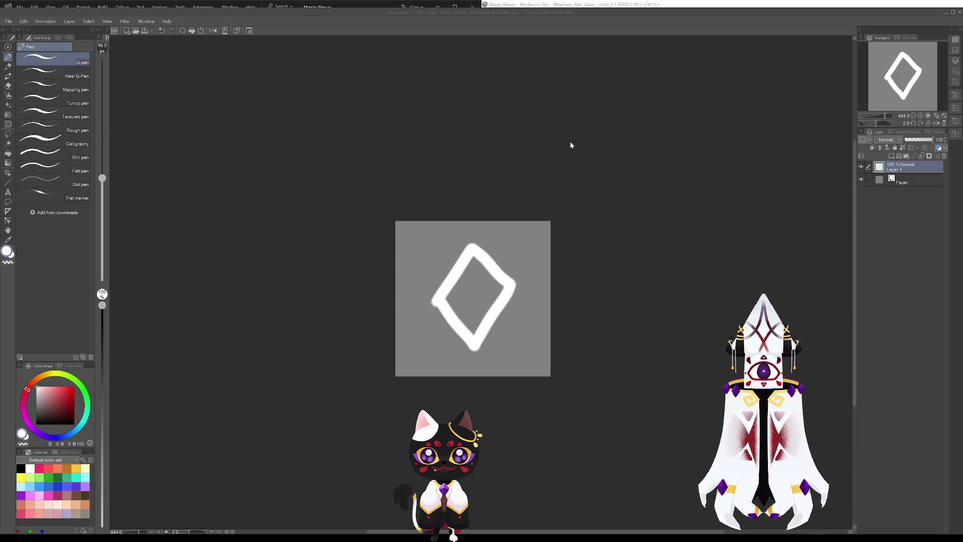
left_click(585, 206)
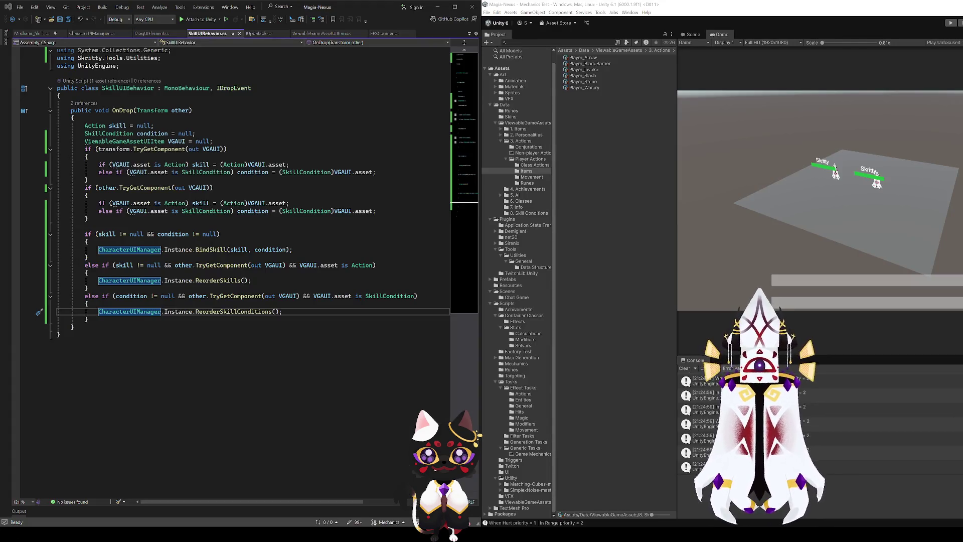
Go to Assets/Art/Sprites, create a new folder named Icons, and open it.
left_click(514, 86)
left_click(512, 93)
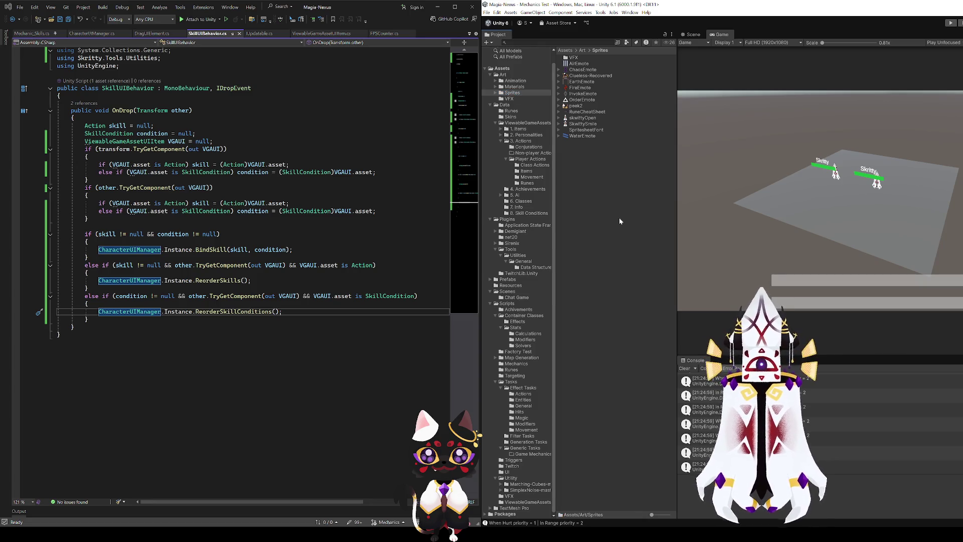
key("ctrl+shift+n")
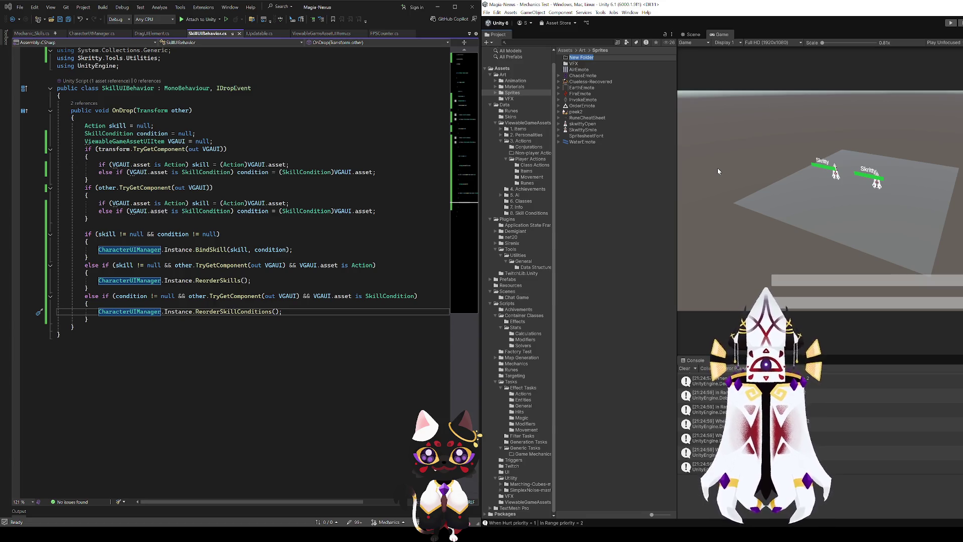
type("Icons")
key("Return")
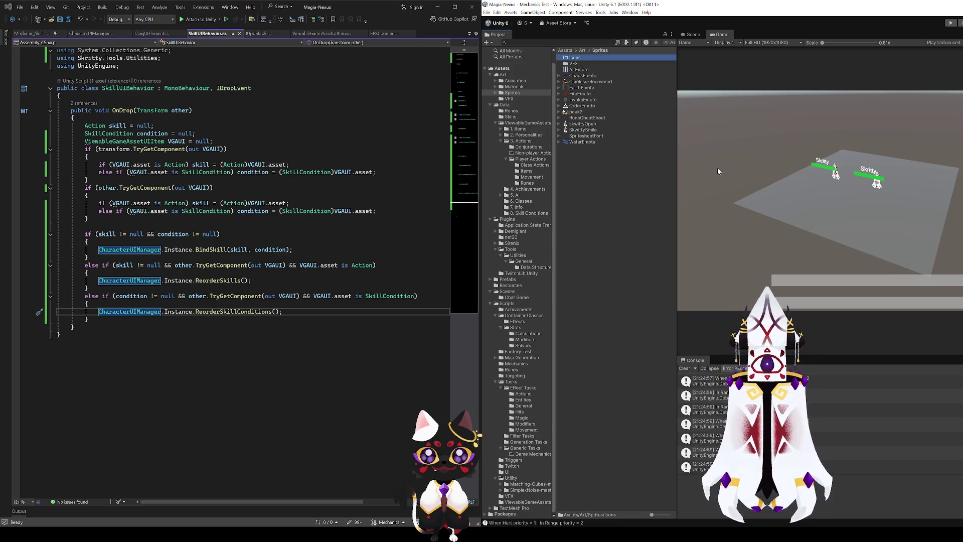
key("Return")
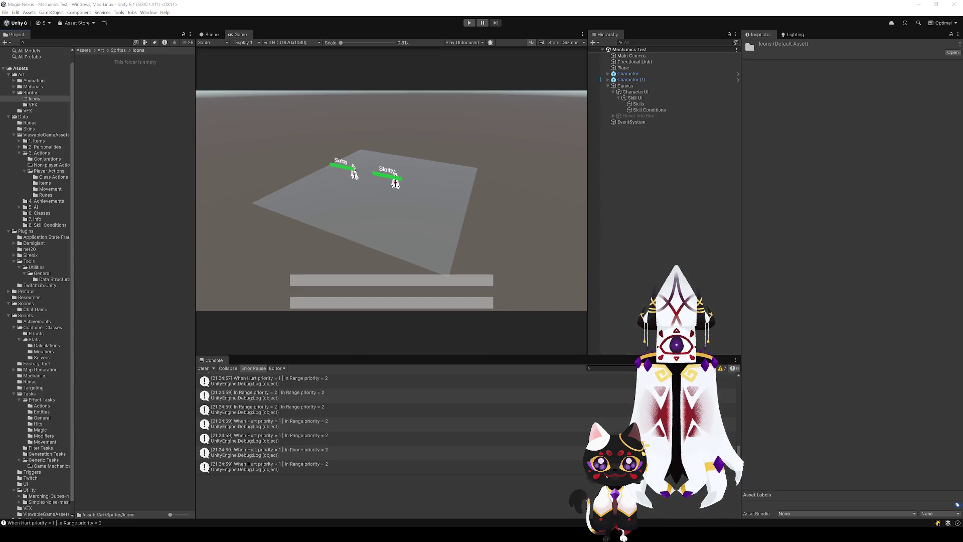
Set the nine icon textures' Texture Type to Sprite (2D and UI) and apply.
left_click(98, 57)
left_click(111, 105, "shift")
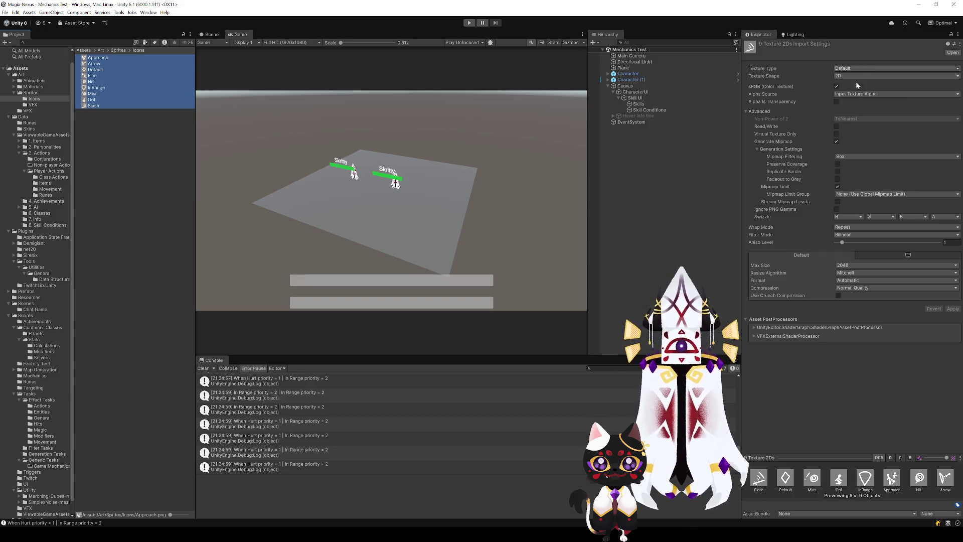
left_click(857, 68)
left_click(860, 100)
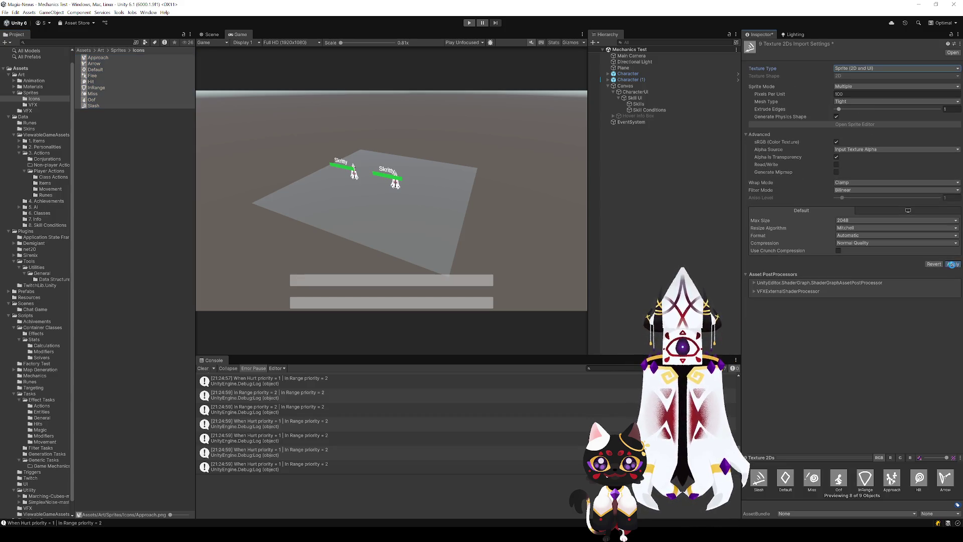
left_click(952, 265)
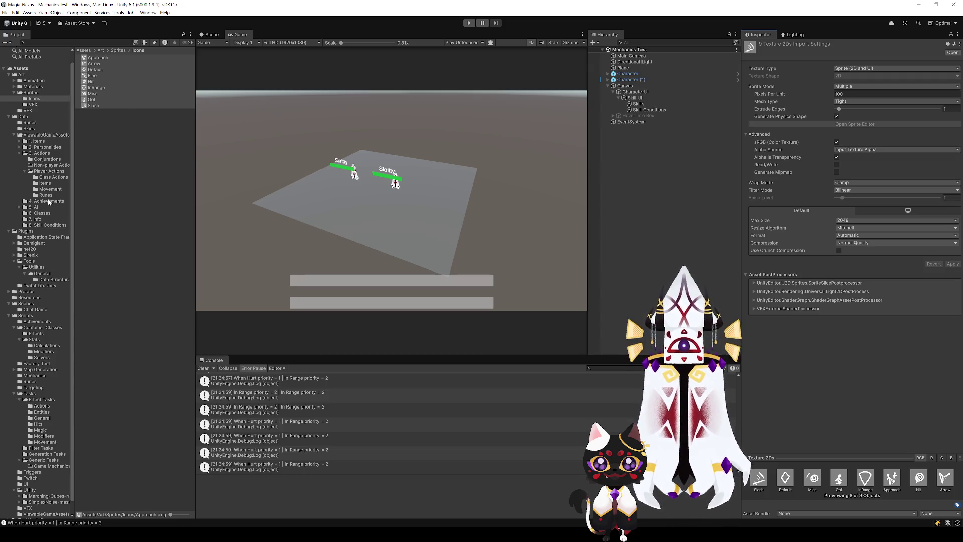
Try assigning the Default icon to the Default skill condition, then check its import settings.
left_click(47, 225)
left_click(96, 57)
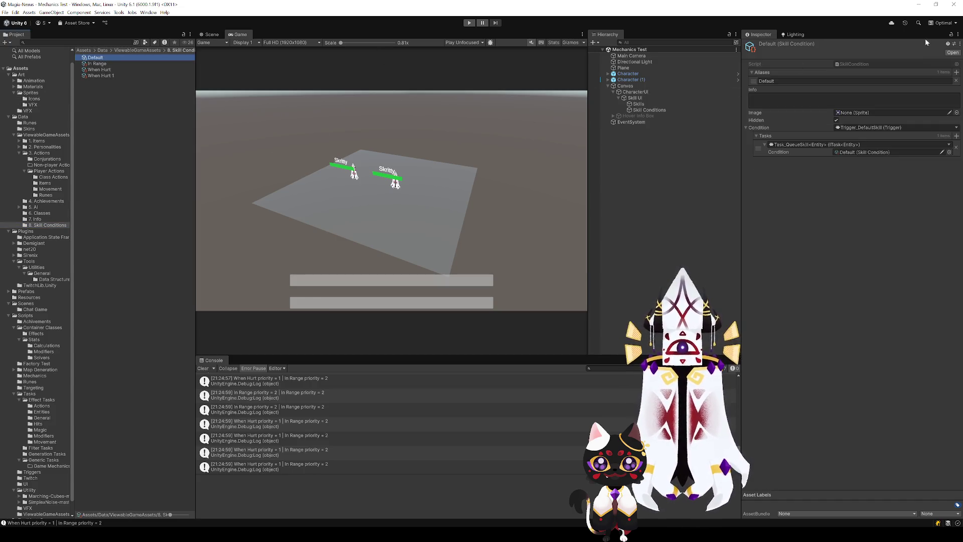
left_click(33, 98)
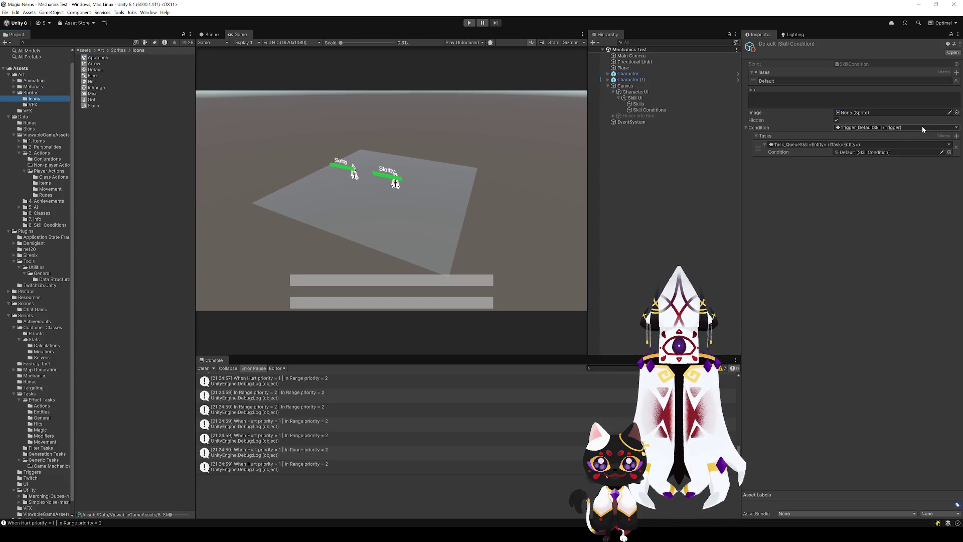
left_click_drag(94, 69, 163, 82)
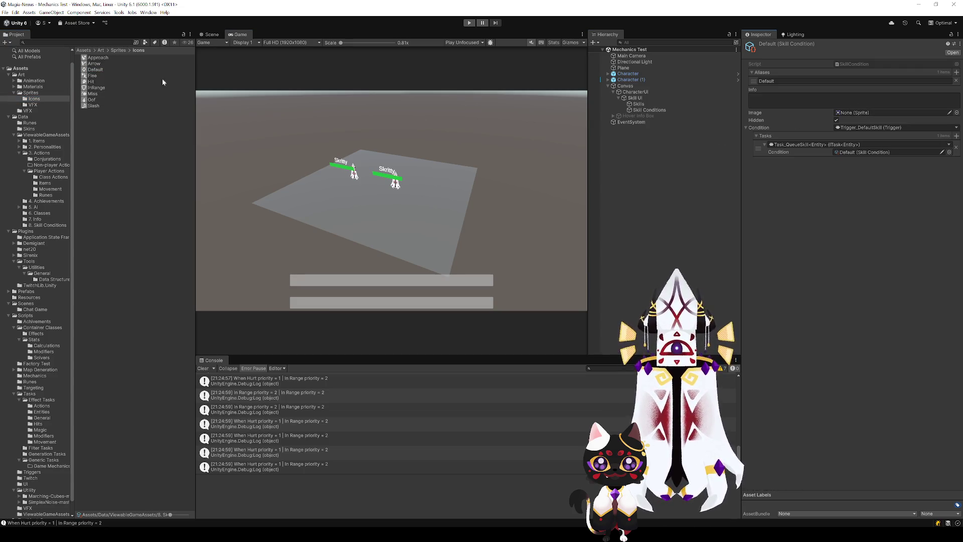
left_click(93, 69)
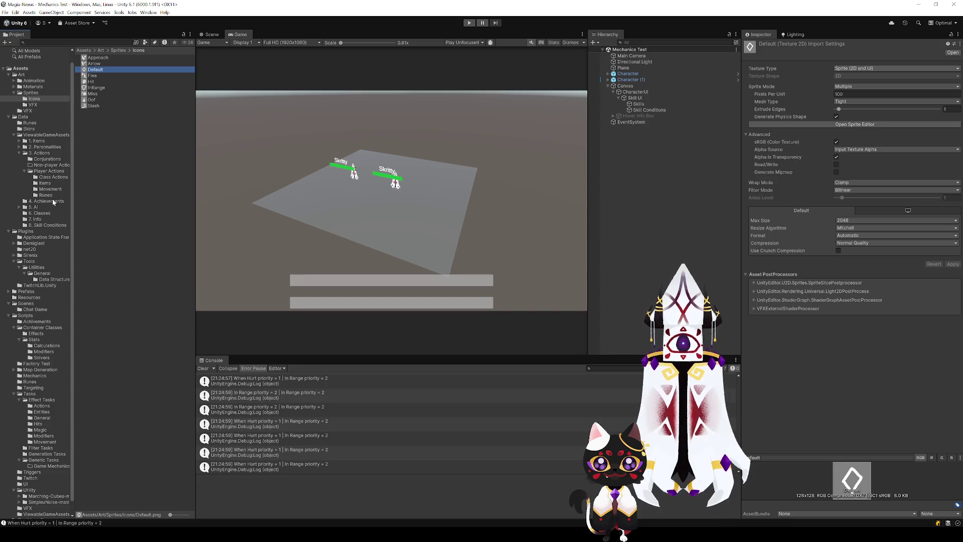
Recheck the Default condition, then select all nine icons from Approach through Slash.
left_click(52, 225)
left_click(97, 58)
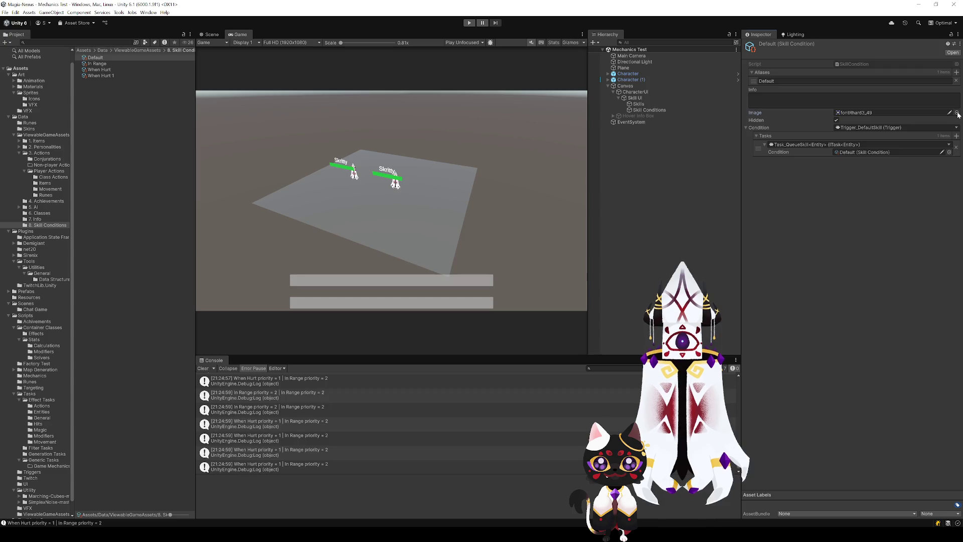
left_click(34, 99)
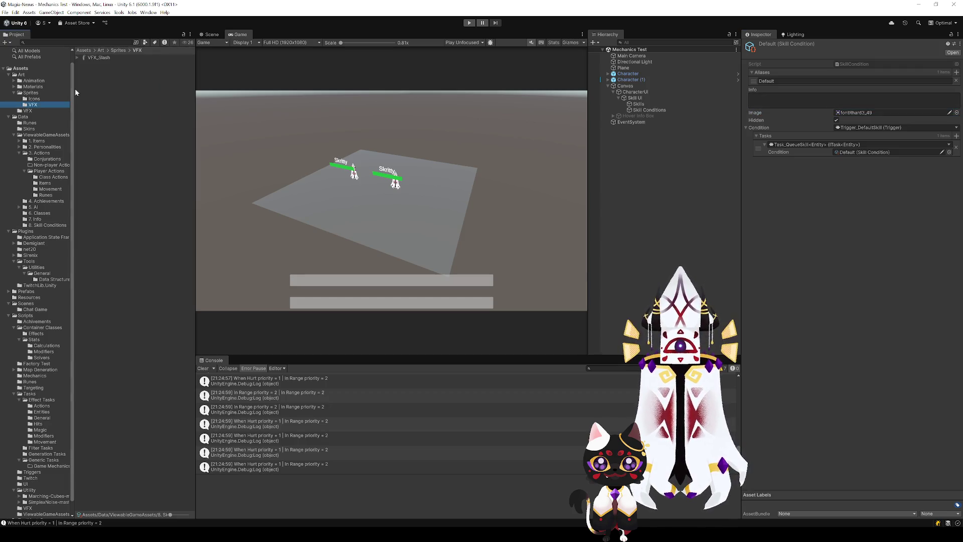
left_click(98, 57)
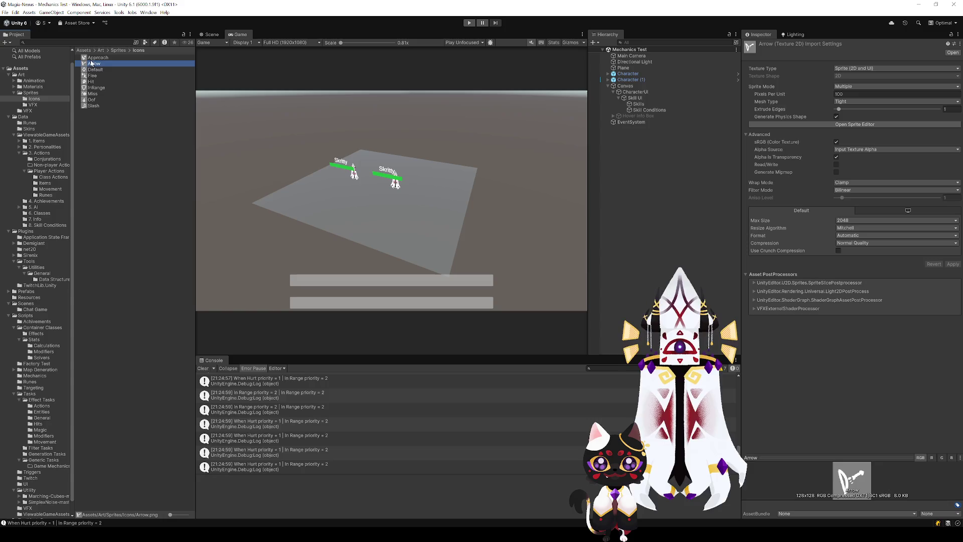
left_click(93, 106, "shift")
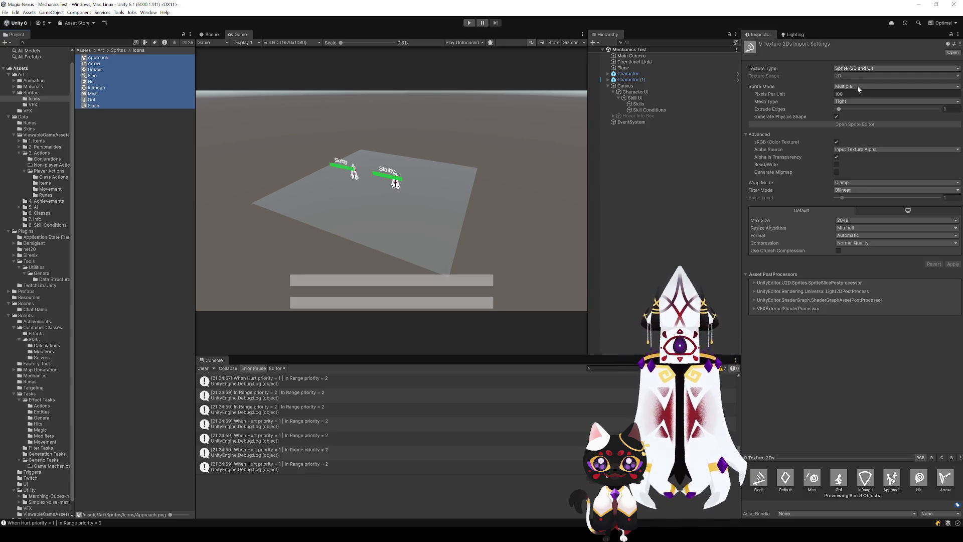
Change the nine icons' Sprite Mode from Multiple to Single and apply the change.
left_click(824, 342)
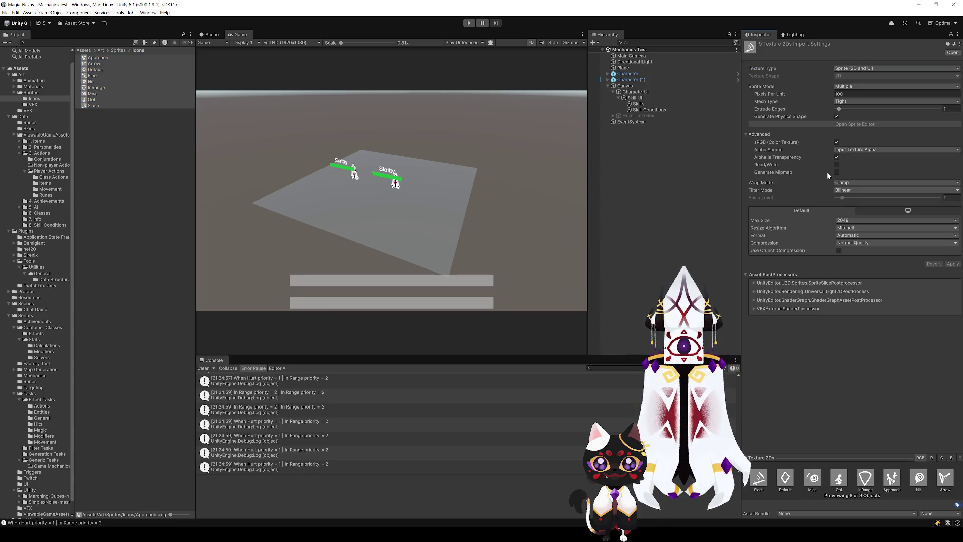
left_click(848, 87)
left_click(851, 93)
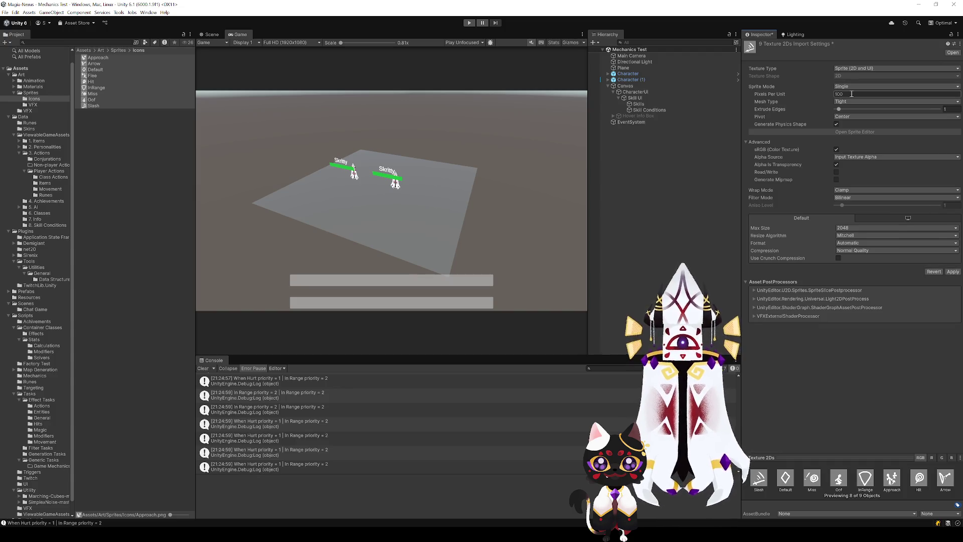
left_click(953, 272)
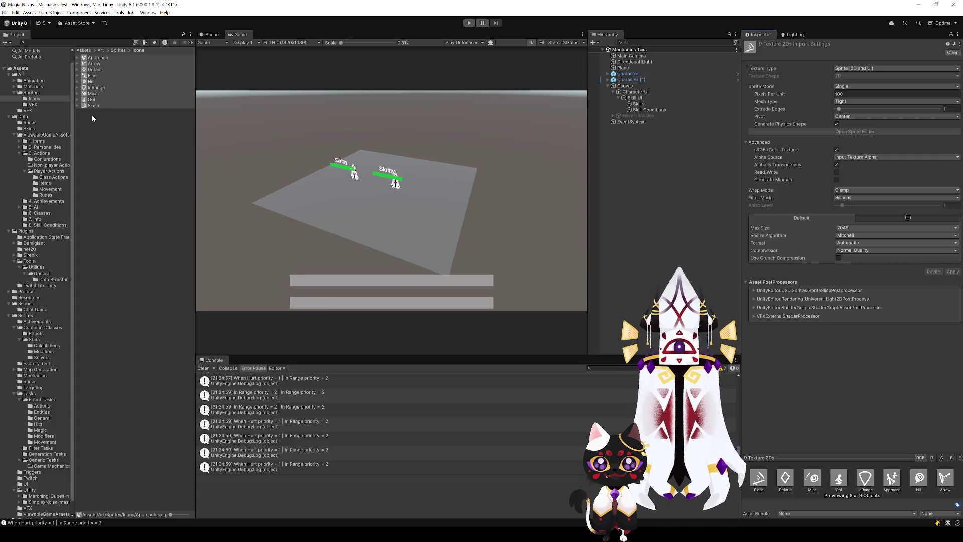
left_click(78, 60)
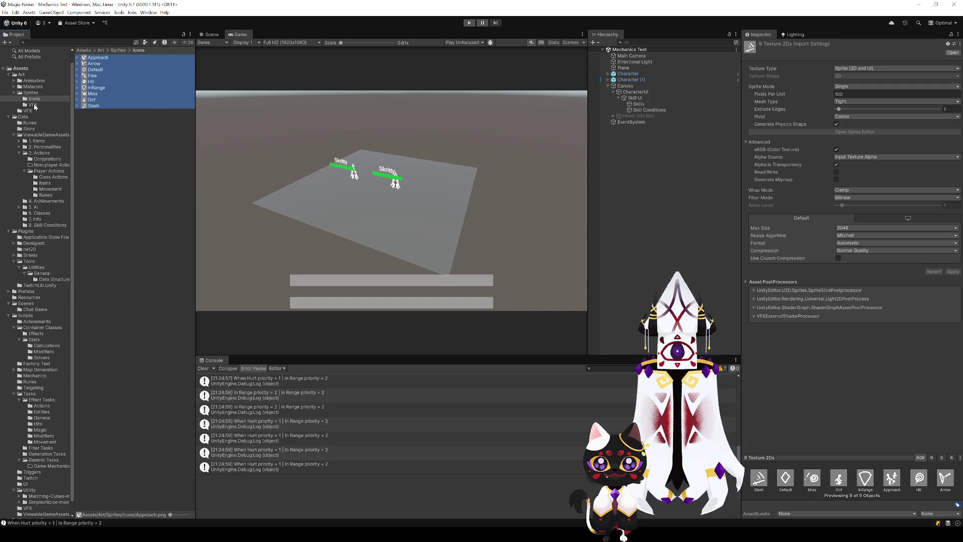
left_click(48, 225)
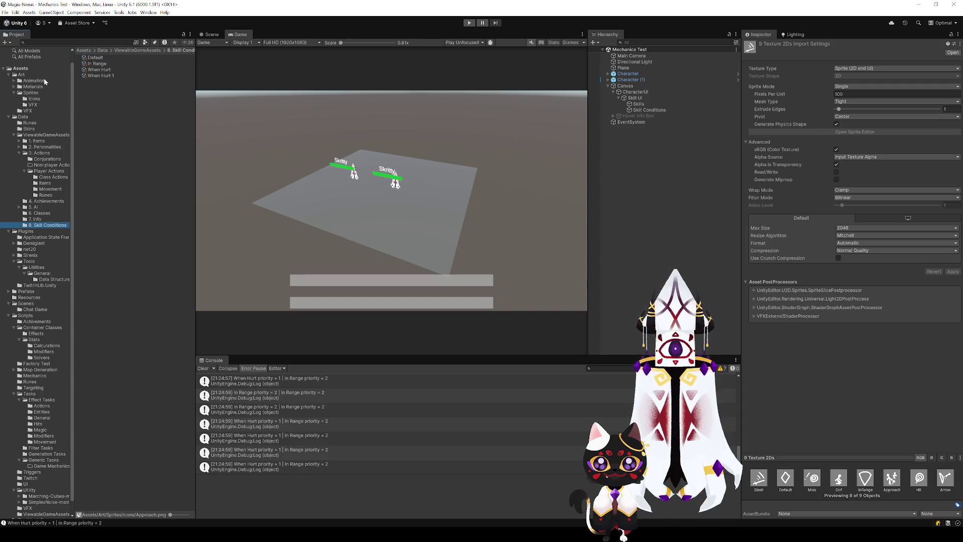
Assign the Default icon sprite as the Default skill condition's image.
left_click(95, 57)
left_click(34, 99)
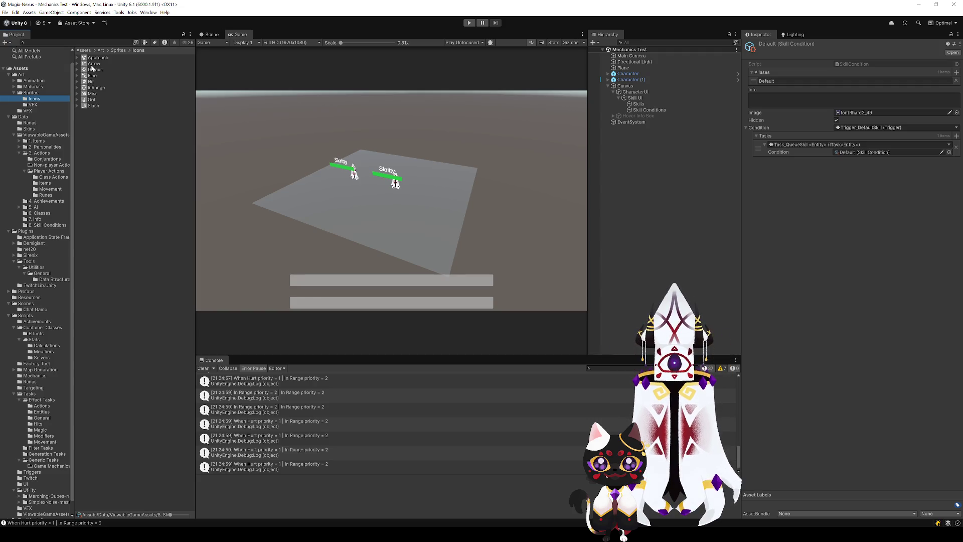
mouse_move(93, 69)
left_mouse_down()
mouse_move(799, 117)
mouse_move(848, 131)
mouse_move(863, 115)
left_mouse_up()
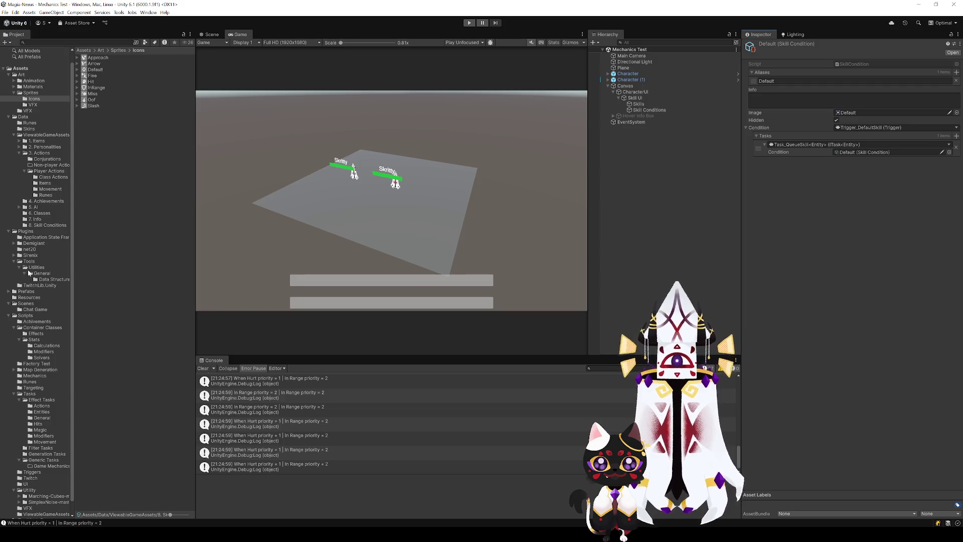
Review In Range and When Hurt, then delete the leftover When Hurt 1 condition.
left_click(39, 226)
left_click(97, 64)
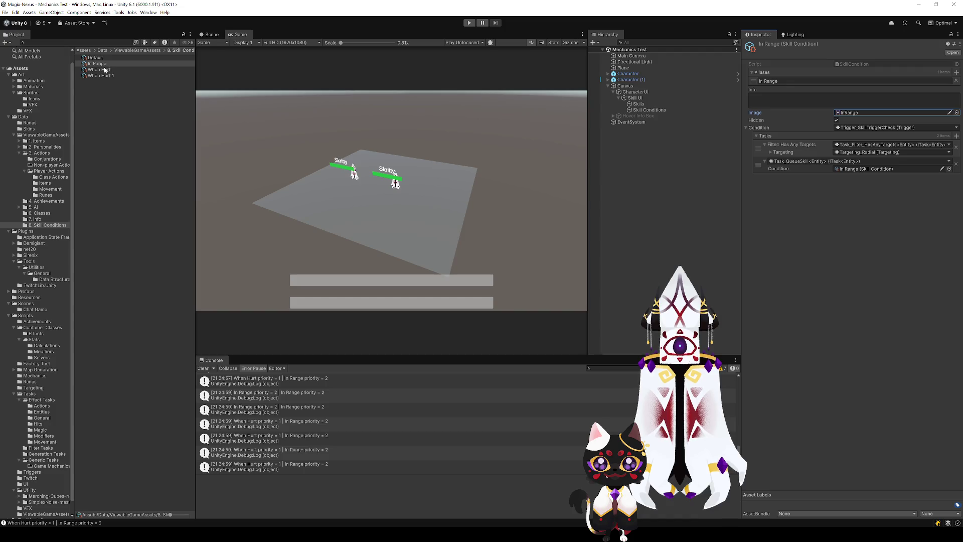
left_click(104, 69)
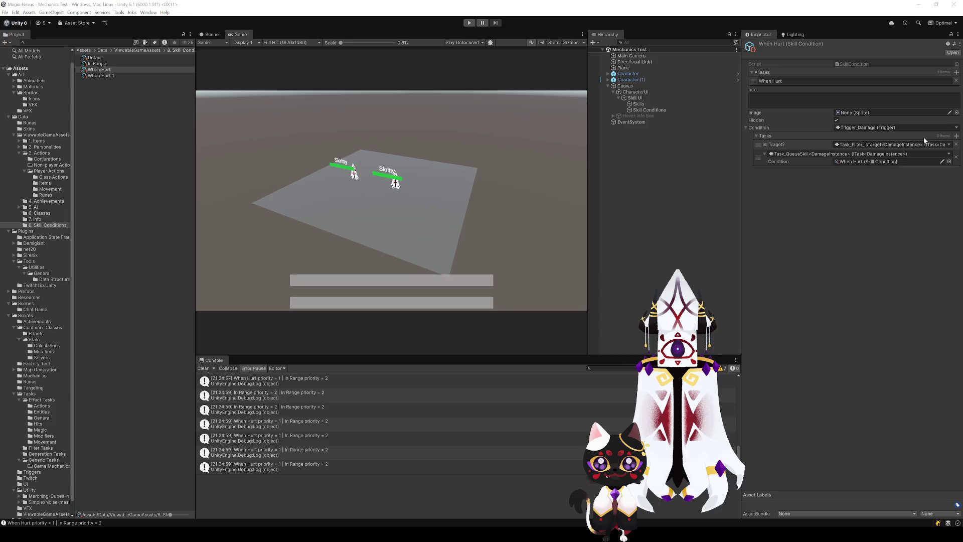
left_click(108, 75)
key("Delete")
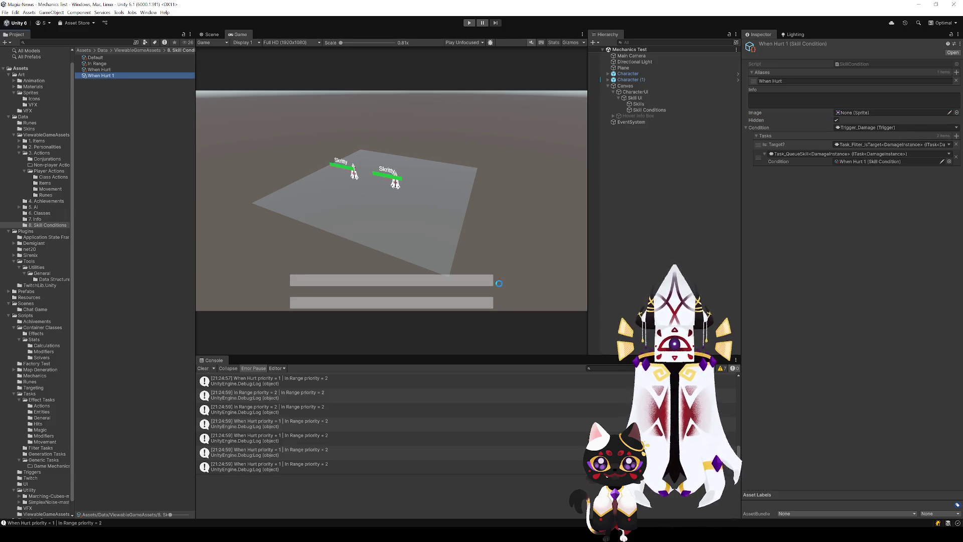
left_click(48, 183)
Give the Player_Slash action an icon image and check Player_Arrow's settings.
left_click(101, 76)
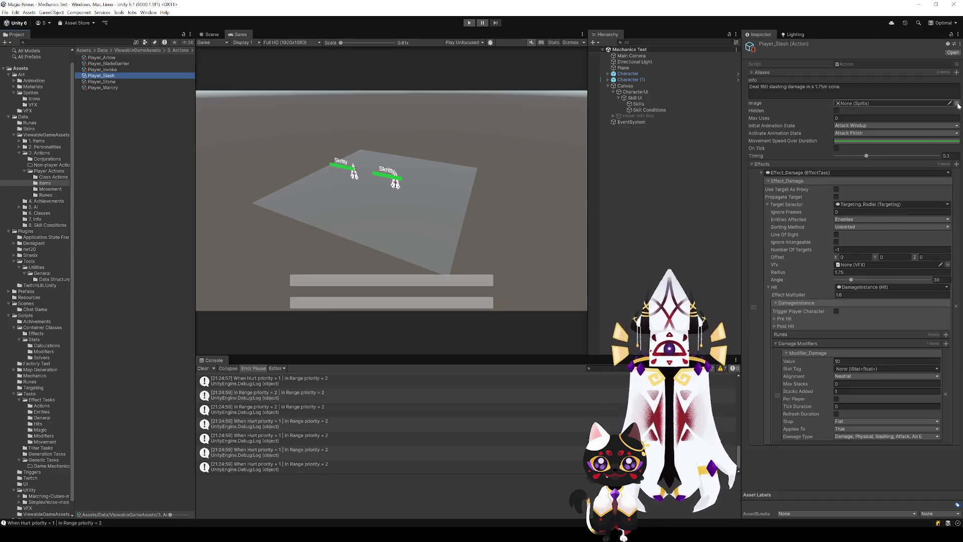
left_click(958, 105)
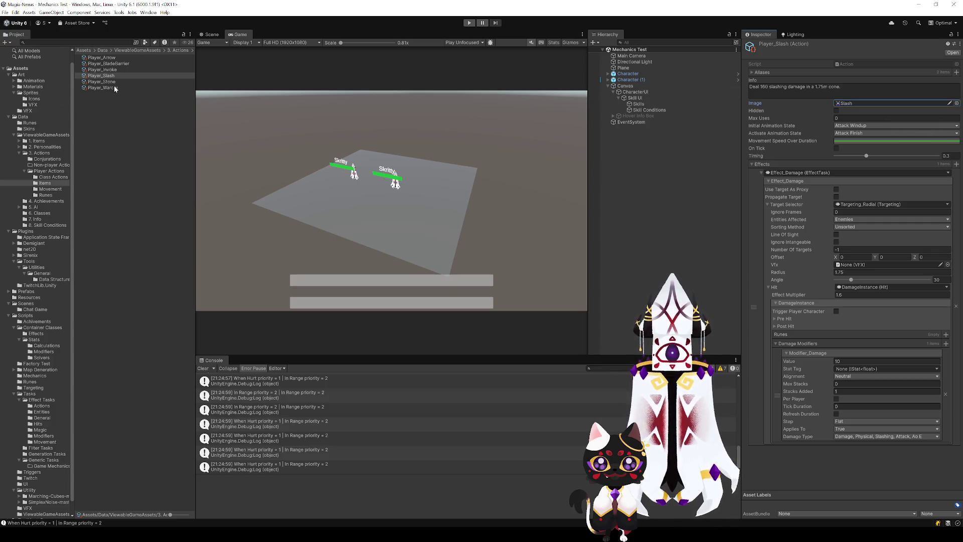
left_click(110, 58)
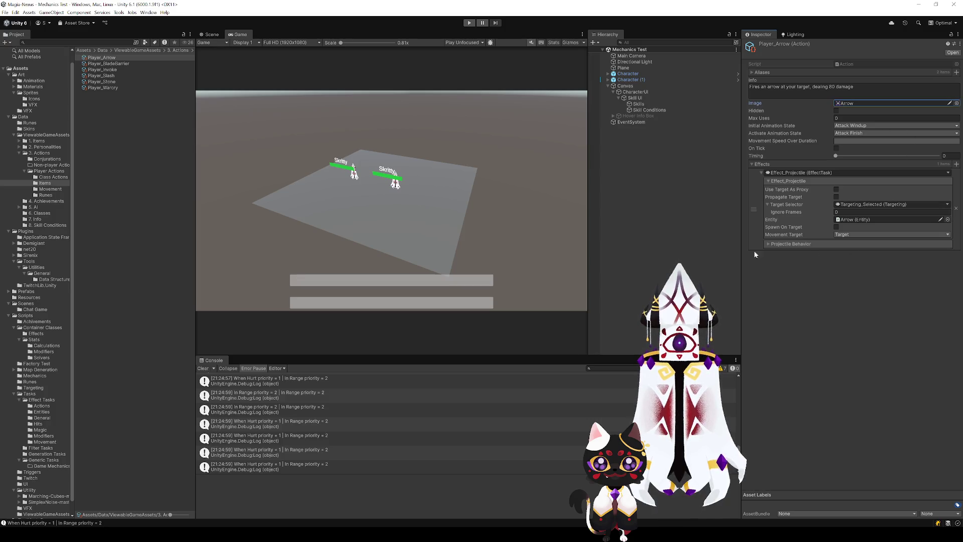
Assign the Approach image to Movement_Dash and the Flee image to Movement_Retreat.
left_click(49, 189)
left_click(105, 58)
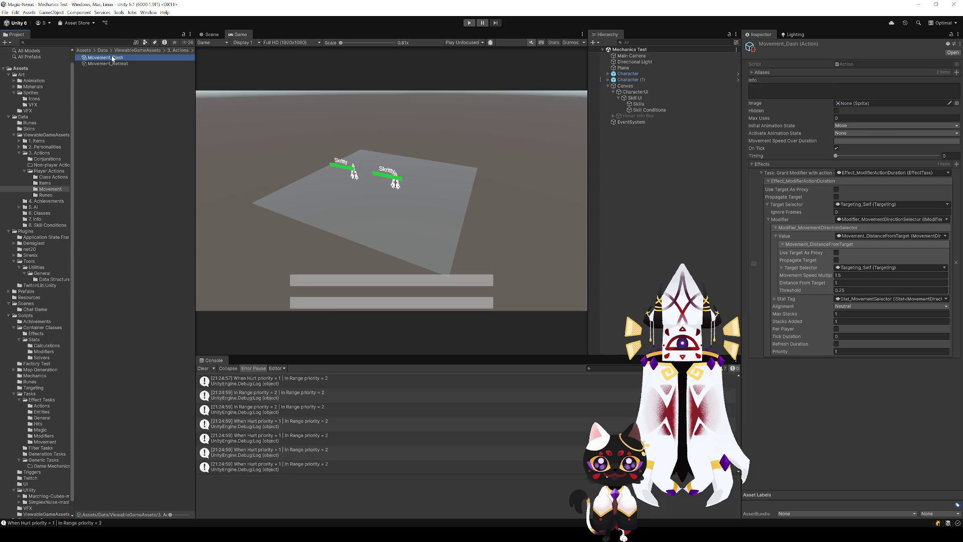
left_click(949, 103)
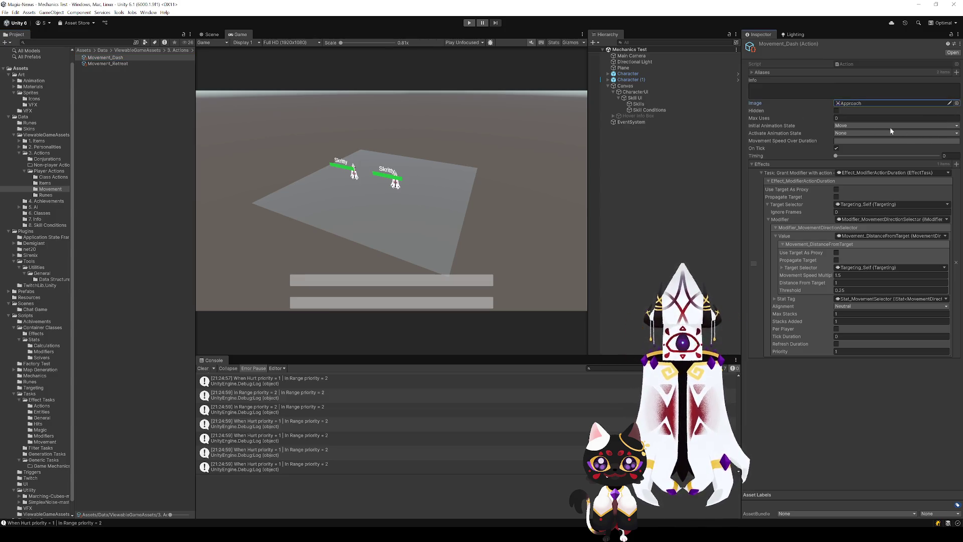
left_click(108, 64)
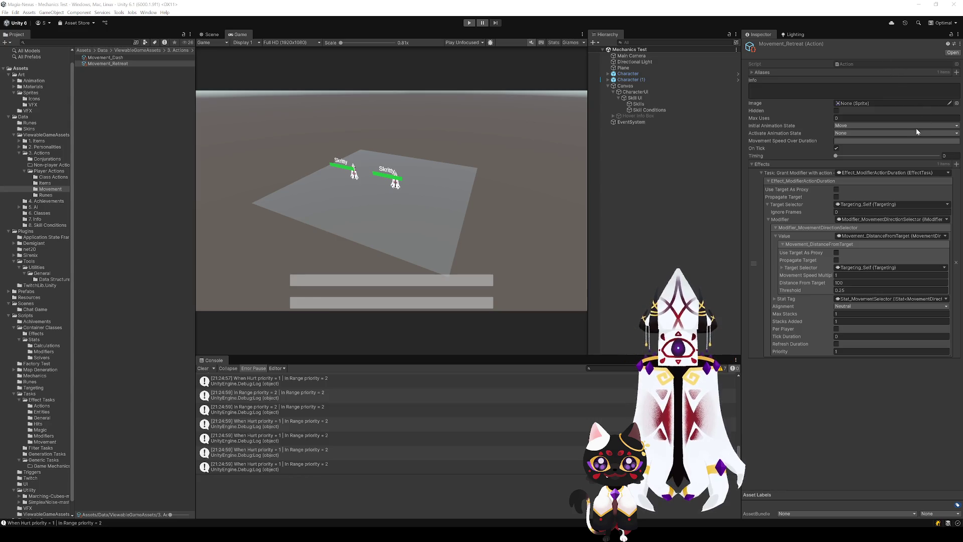
left_click(883, 103)
key("ctrl+v")
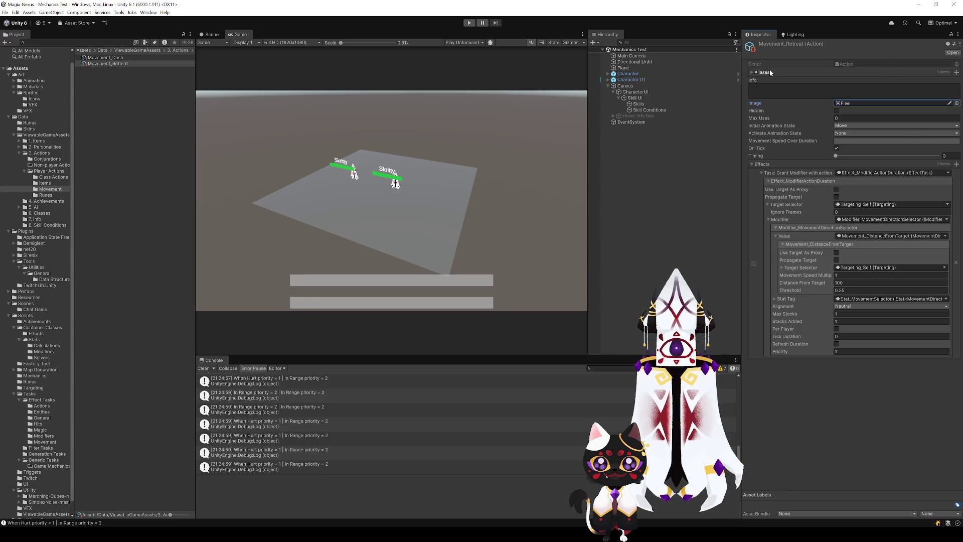
Enter Play mode and set Character as CharacterUI's Selected Character.
left_click(470, 23)
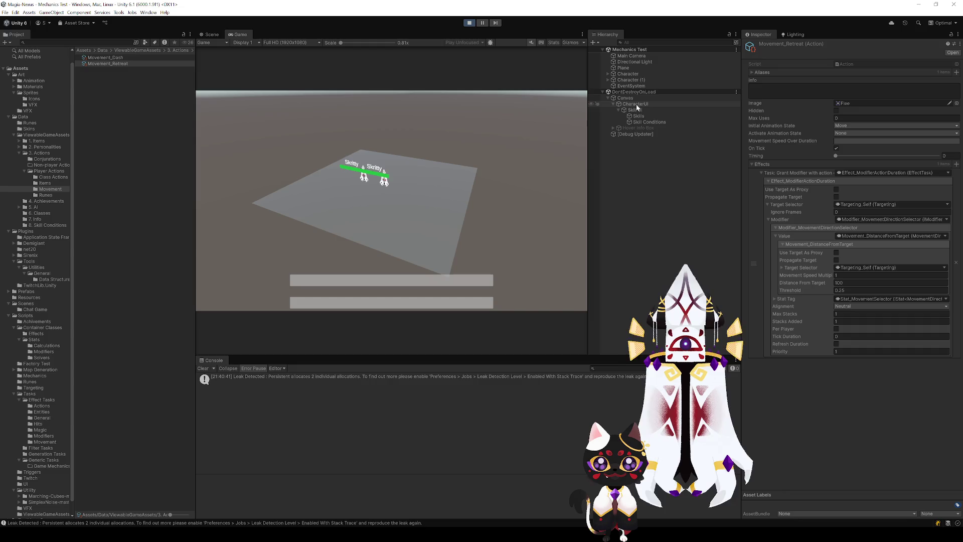
left_click(606, 116)
left_click_drag(885, 169, 883, 179)
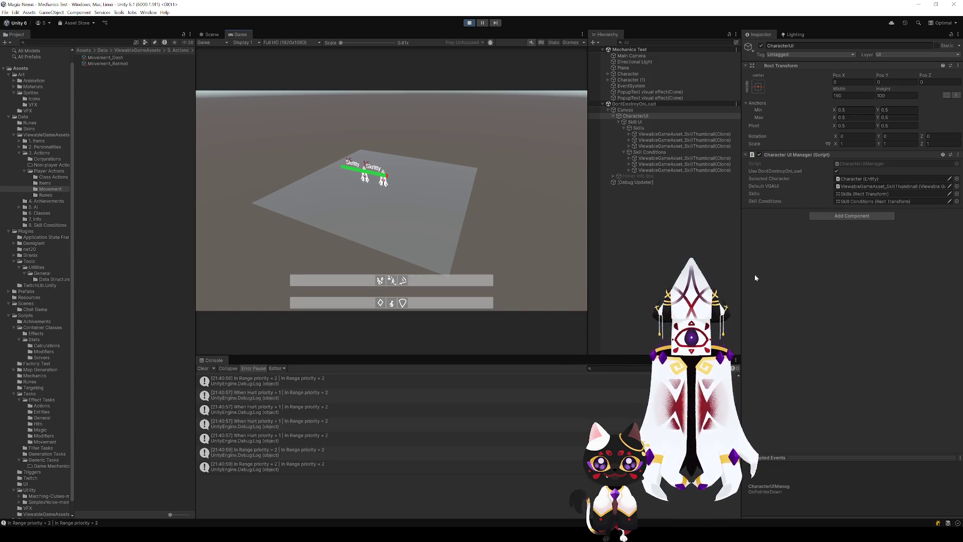
Resize the surrounding panels to enlarge the Game view and lift the first skill icon.
left_click_drag(588, 285, 684, 286)
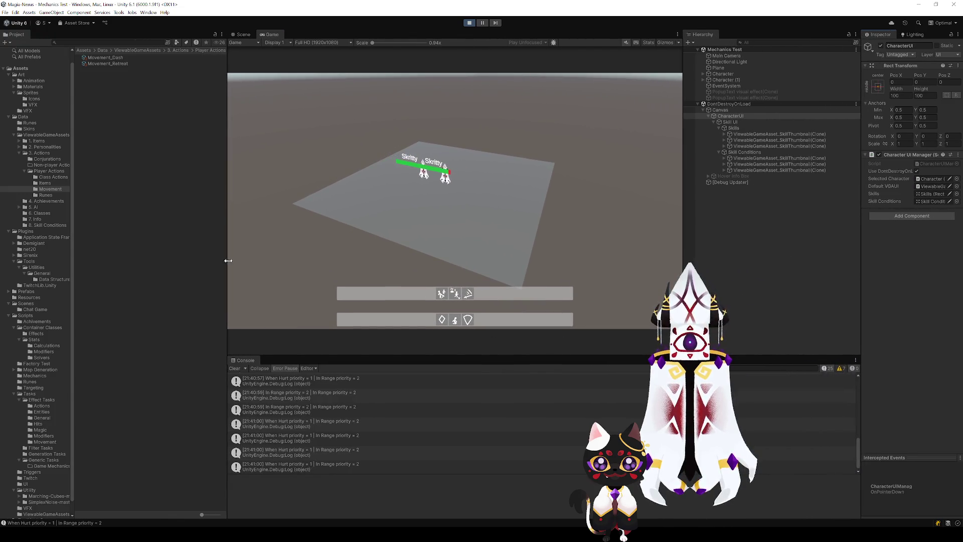
left_click_drag(226, 260, 167, 261)
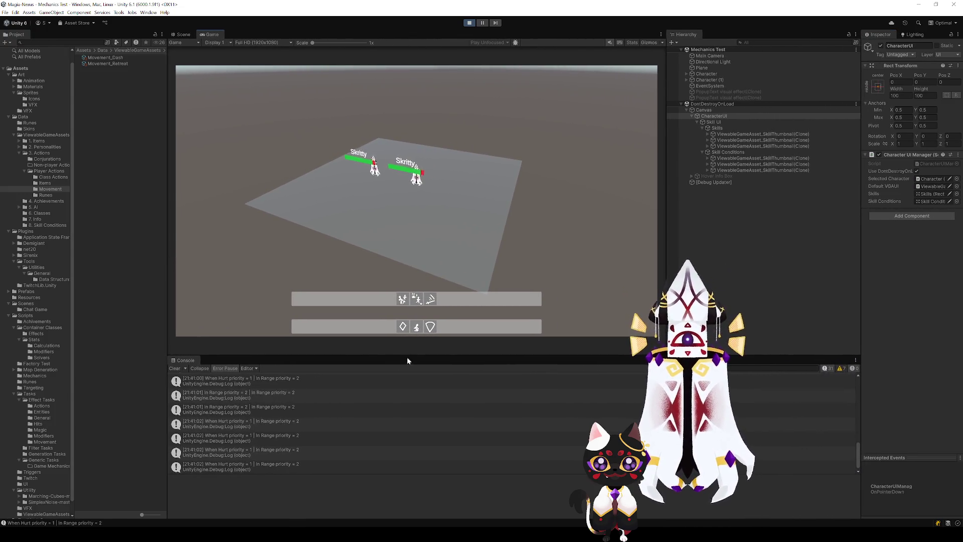
left_click_drag(666, 211, 692, 214)
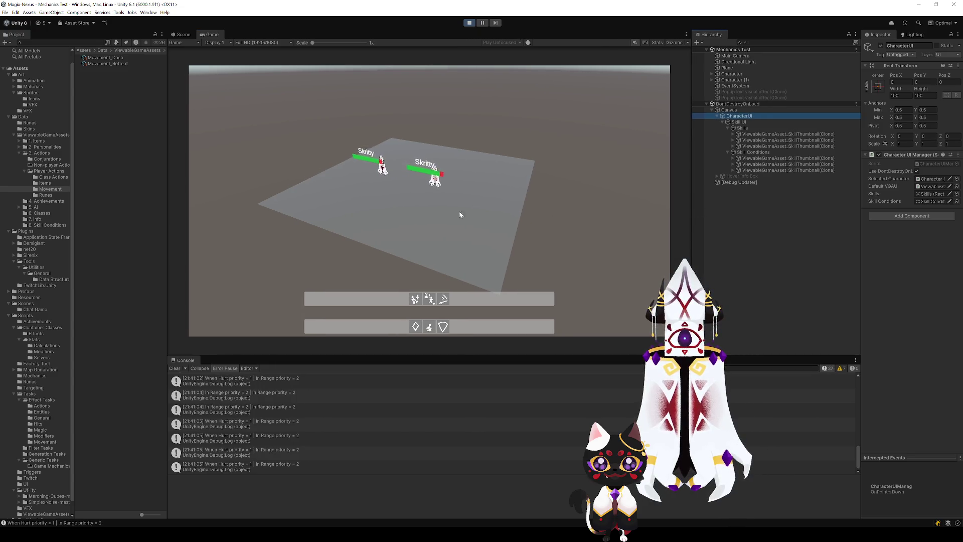
left_click_drag(415, 299, 430, 330)
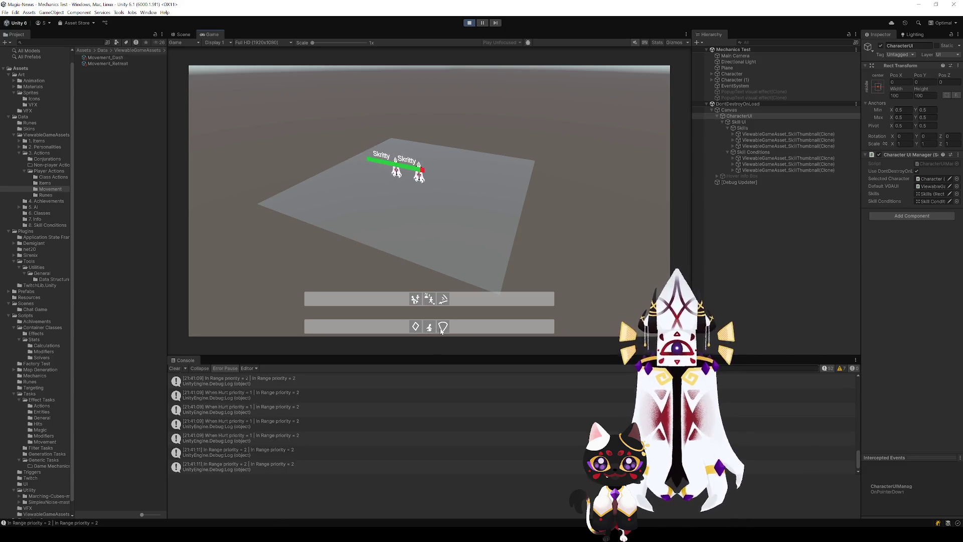
Reorder the condition icons, swapping the shield and lightning conditions back and forth.
left_click_drag(438, 335, 444, 337)
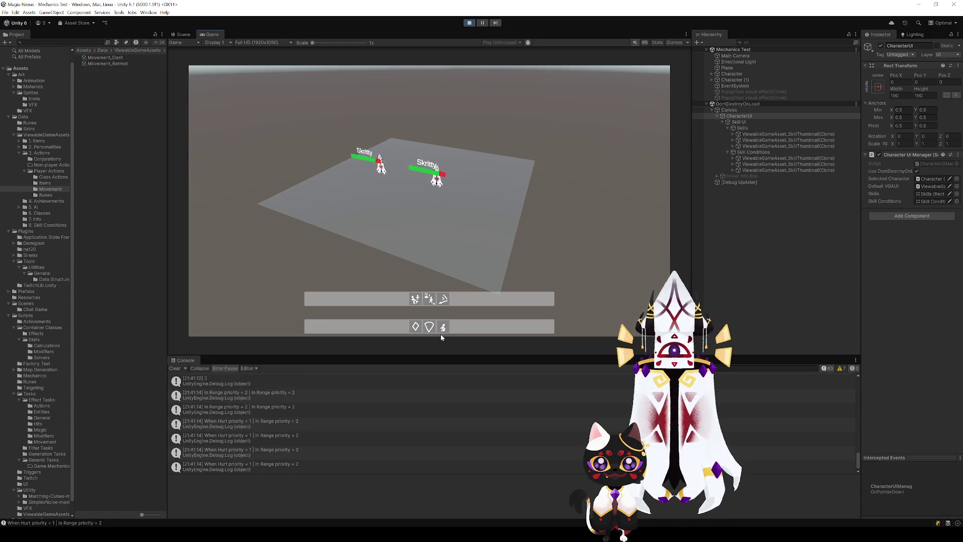
left_click(444, 327)
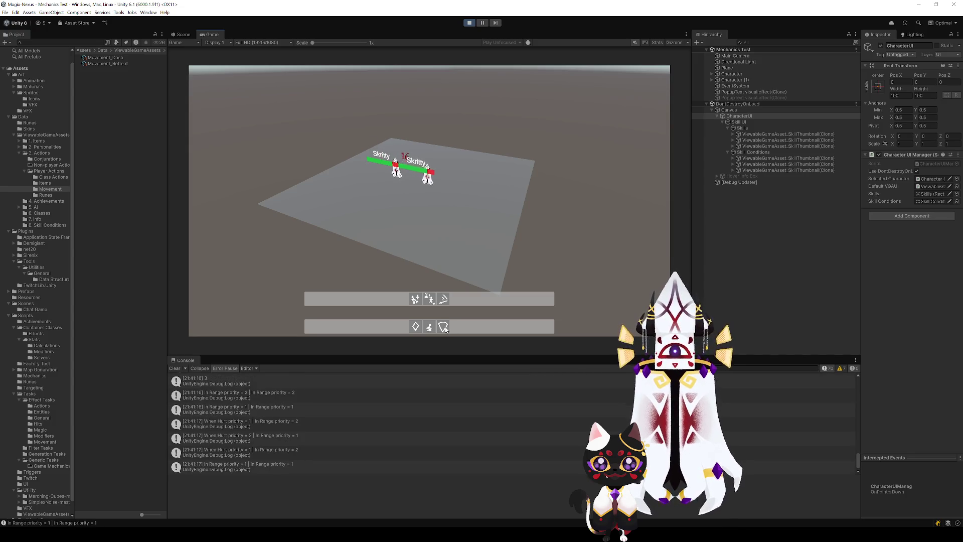
left_click_drag(445, 328, 425, 329)
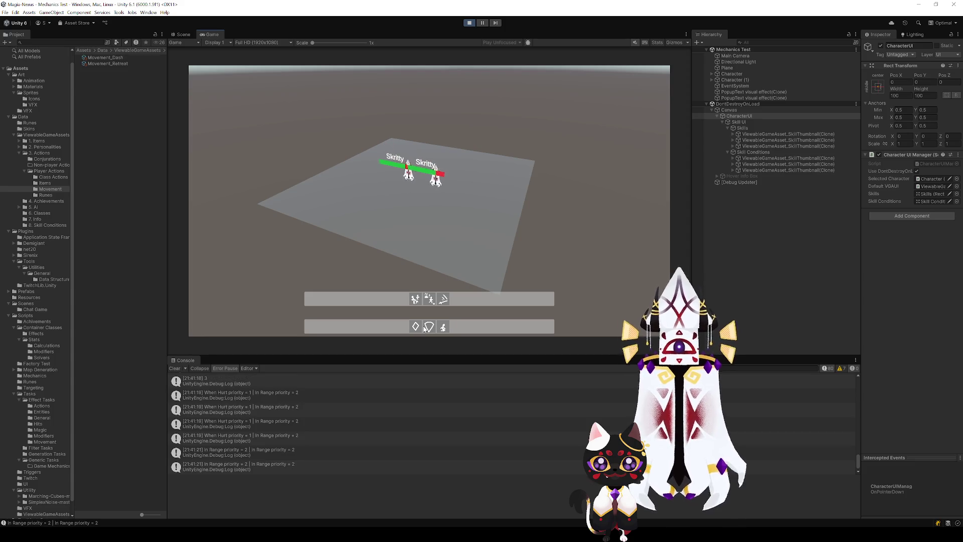
left_click_drag(425, 328, 434, 331)
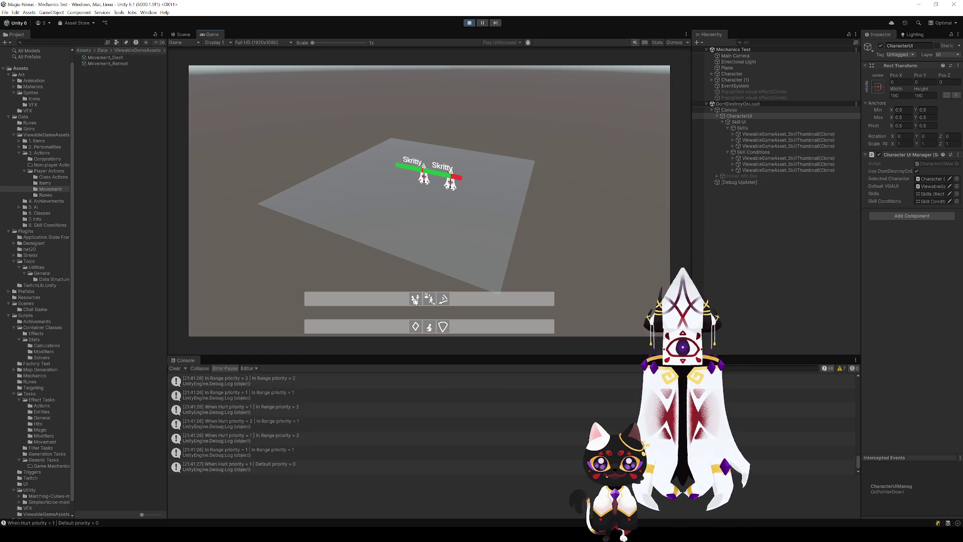
Drag skill icons onto condition slots to bind them, including Retreat to In Range, then stop Play mode.
mouse_move(443, 299)
left_mouse_down()
mouse_move(444, 327)
mouse_move(442, 306)
left_mouse_up()
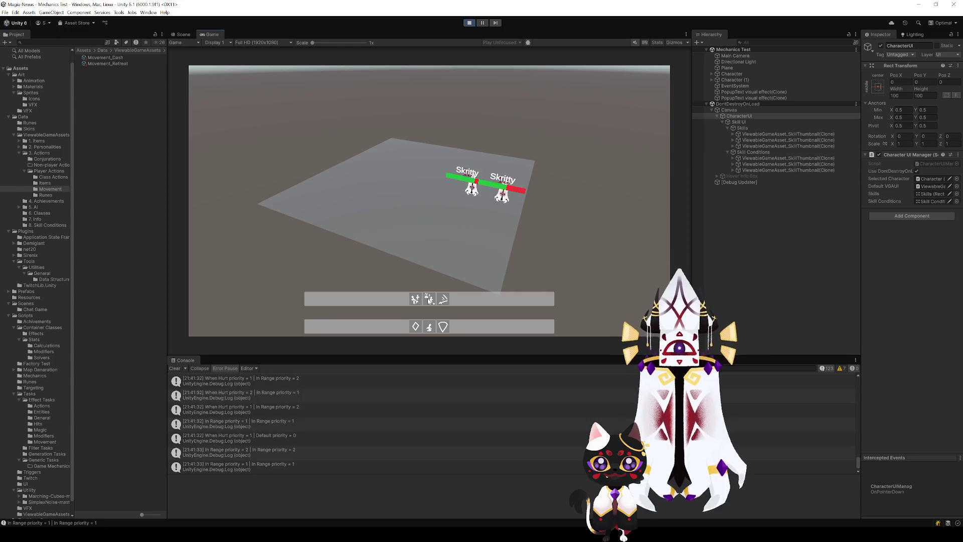
mouse_move(429, 299)
left_mouse_down()
mouse_move(434, 329)
mouse_move(443, 329)
left_mouse_up()
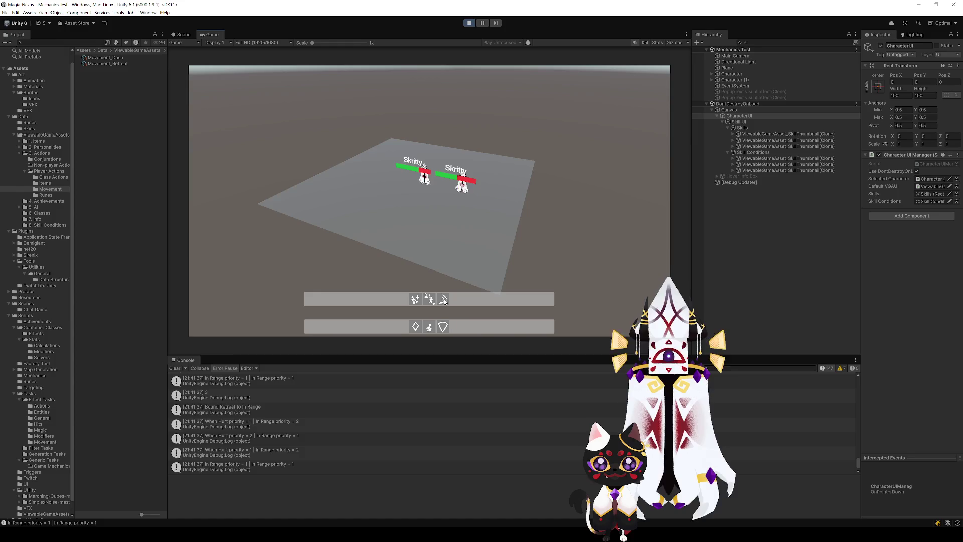
mouse_move(443, 300)
left_mouse_down()
mouse_move(444, 330)
mouse_move(444, 300)
left_mouse_up()
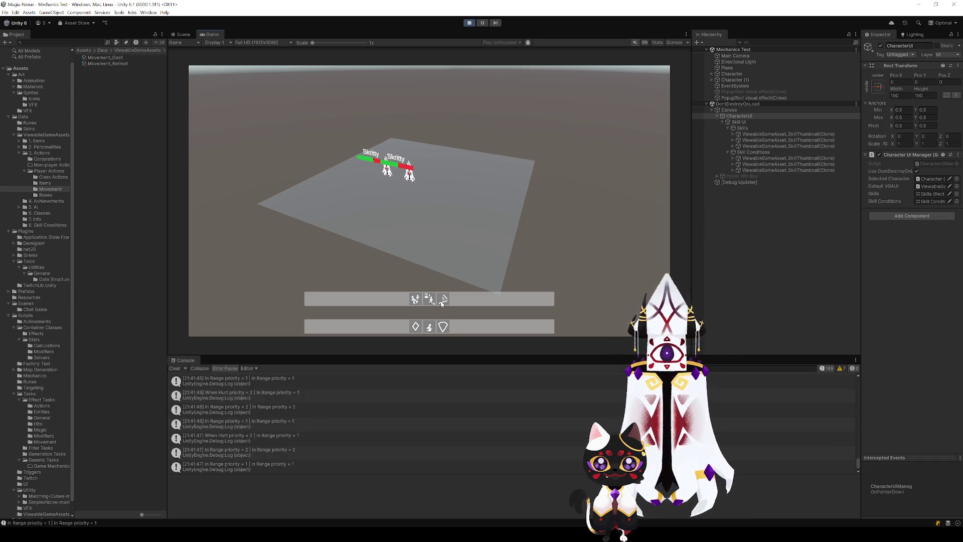
left_click_drag(430, 300, 443, 328)
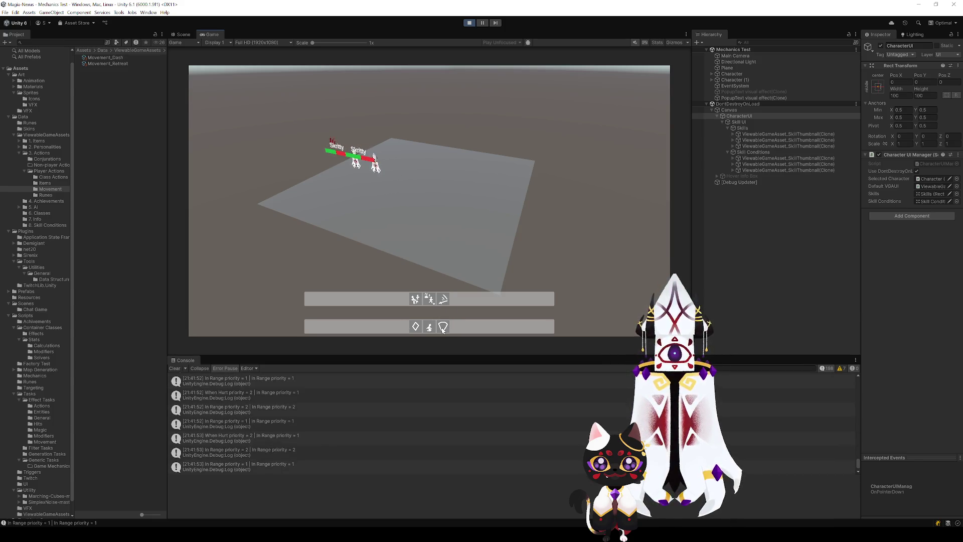
mouse_move(429, 299)
left_mouse_down()
mouse_move(443, 309)
mouse_move(440, 329)
mouse_move(430, 327)
left_mouse_up()
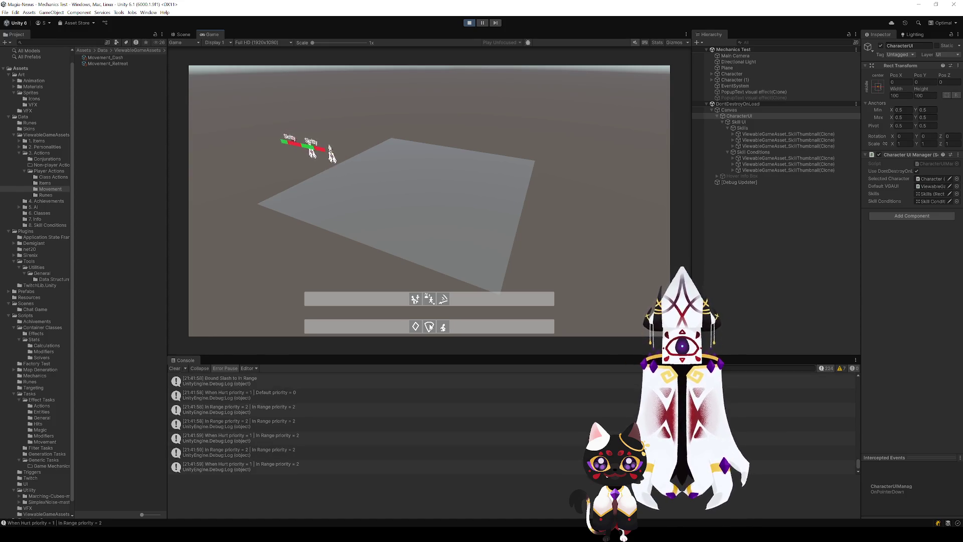
left_click_drag(416, 299, 444, 329)
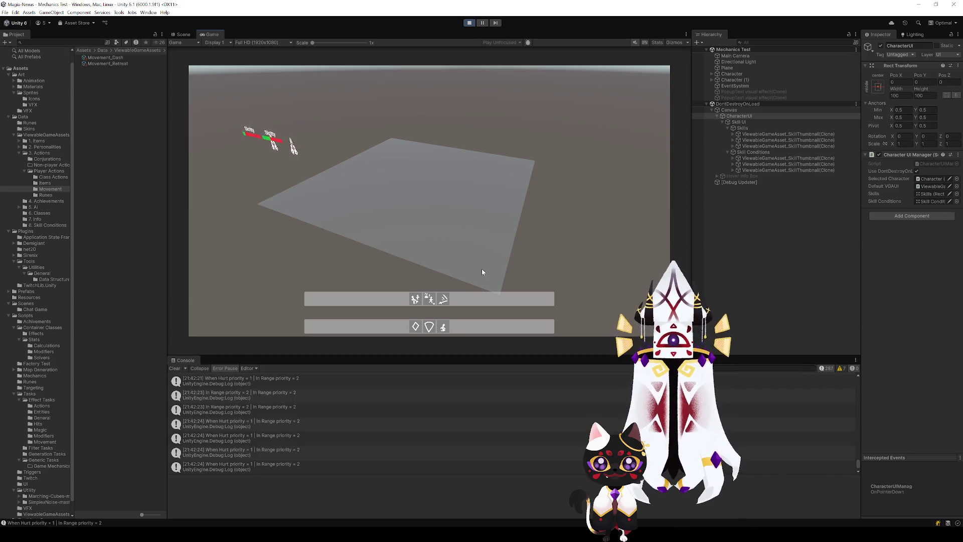
left_click(470, 25)
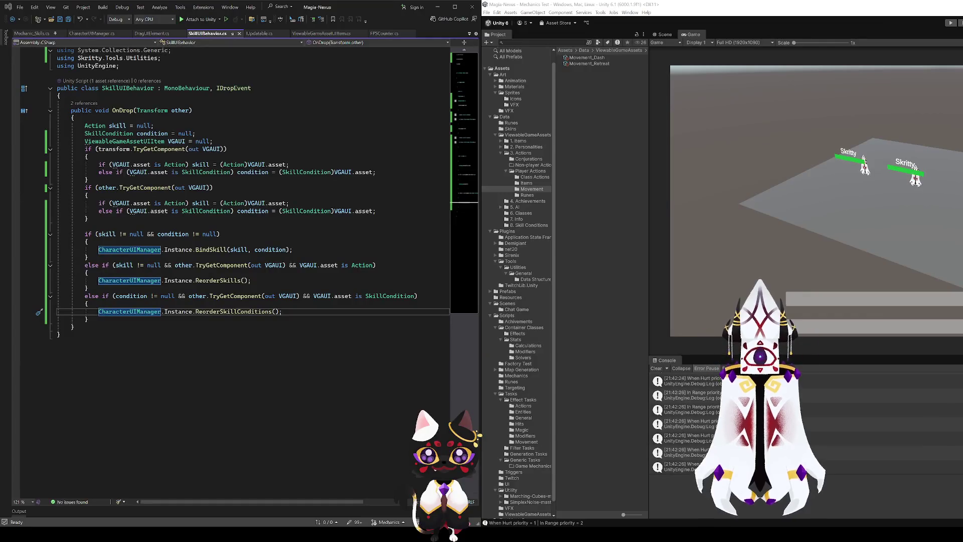
In CharacterUIManager.cs, find UpdateSkillUI and add a new line after its closing brace.
left_click(81, 33)
scroll(178, 285, "up", 1)
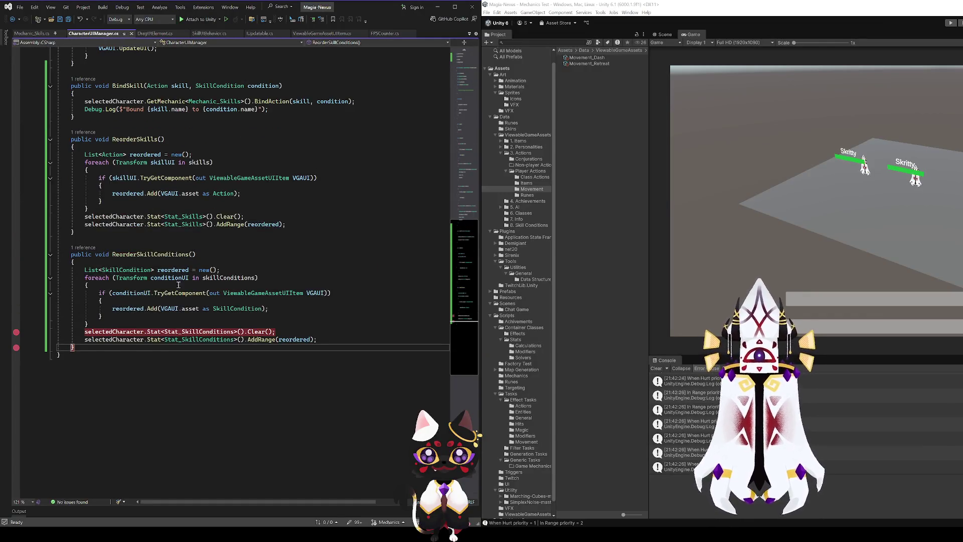
scroll(157, 315, "up", 10)
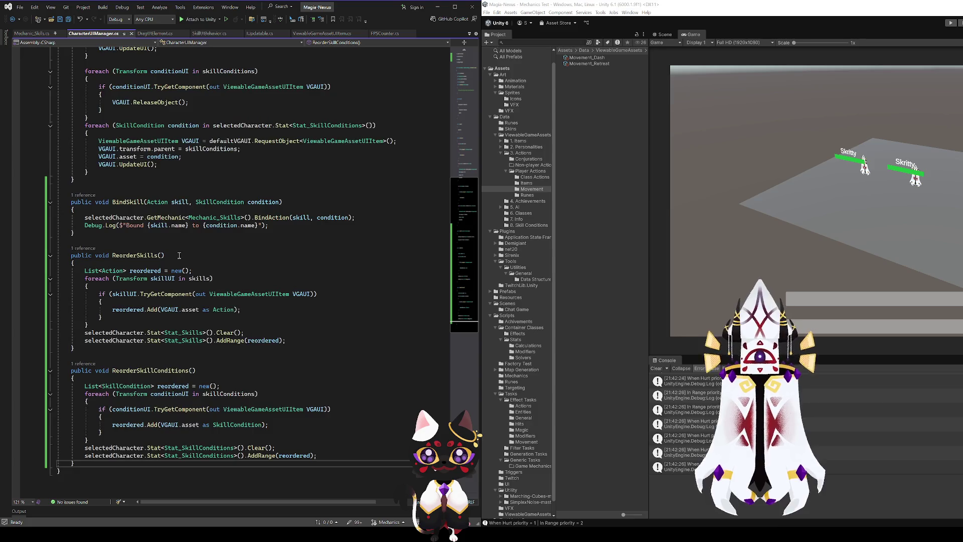
scroll(157, 315, "up", 5)
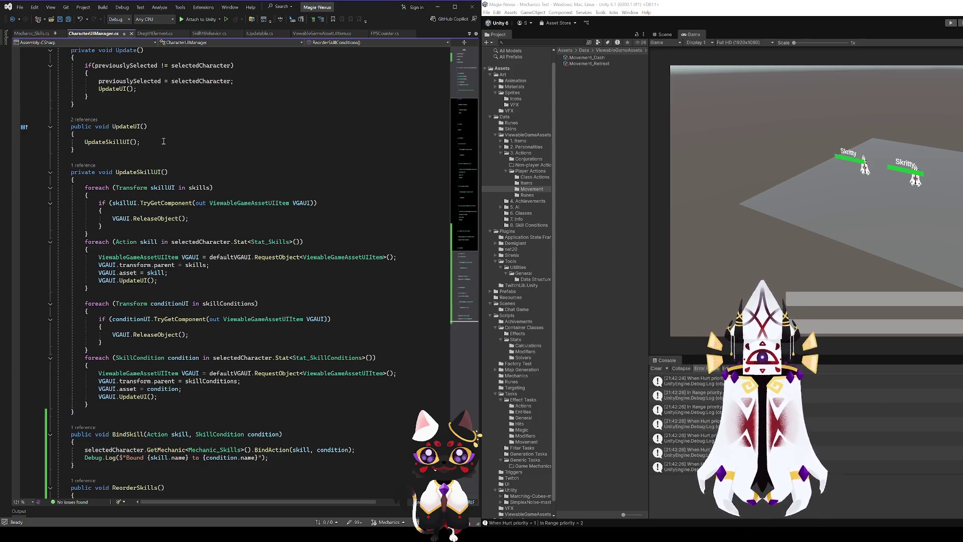
left_click(126, 172)
scroll(123, 346, "down", 5)
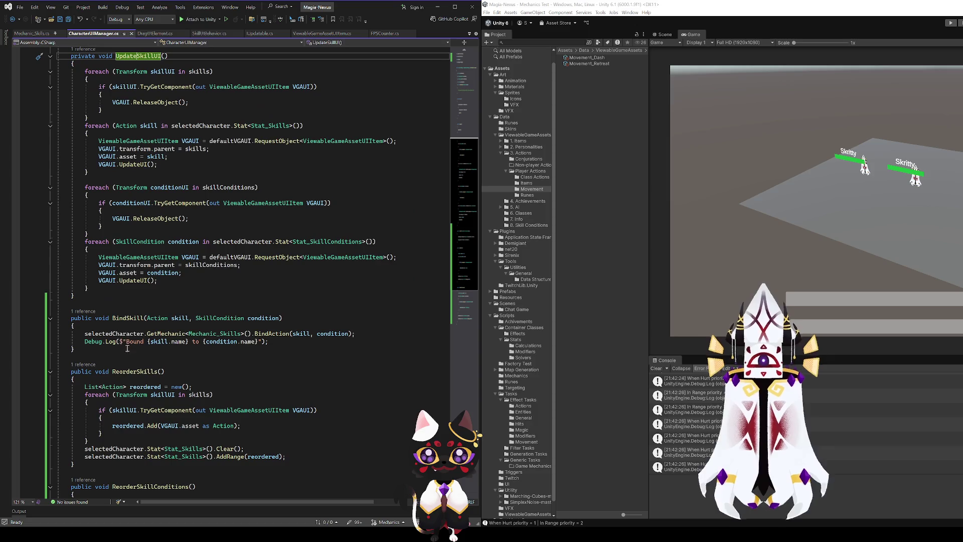
left_click(94, 289)
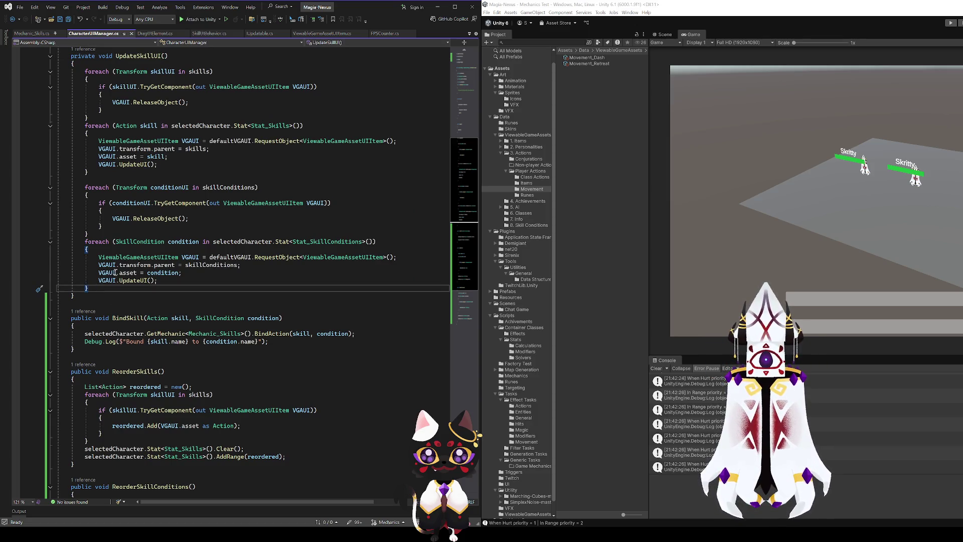
left_click(91, 298)
key("Return")
key("Return")
type("private void Up")
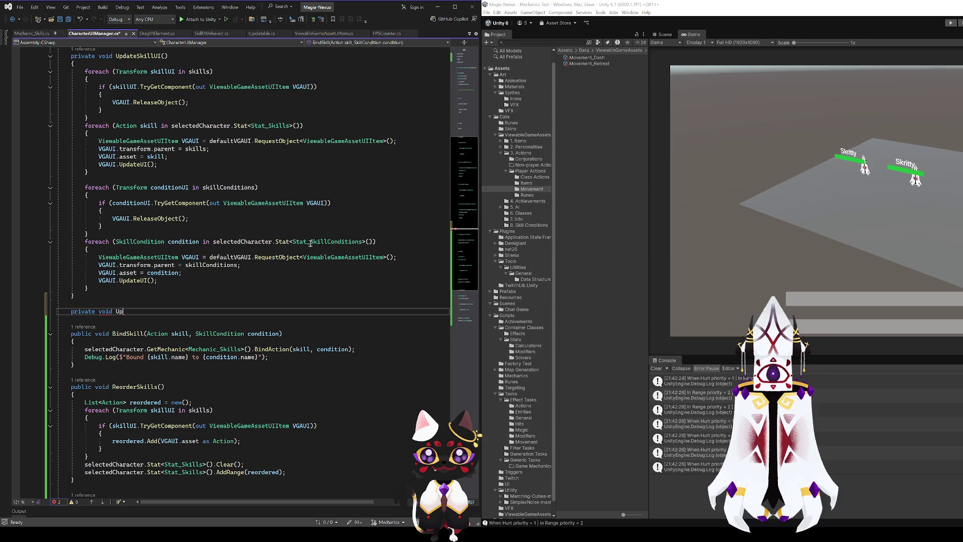
Finish the UpdateSkillConnections() declaration with an empty brace body.
type("dateSkillCon")
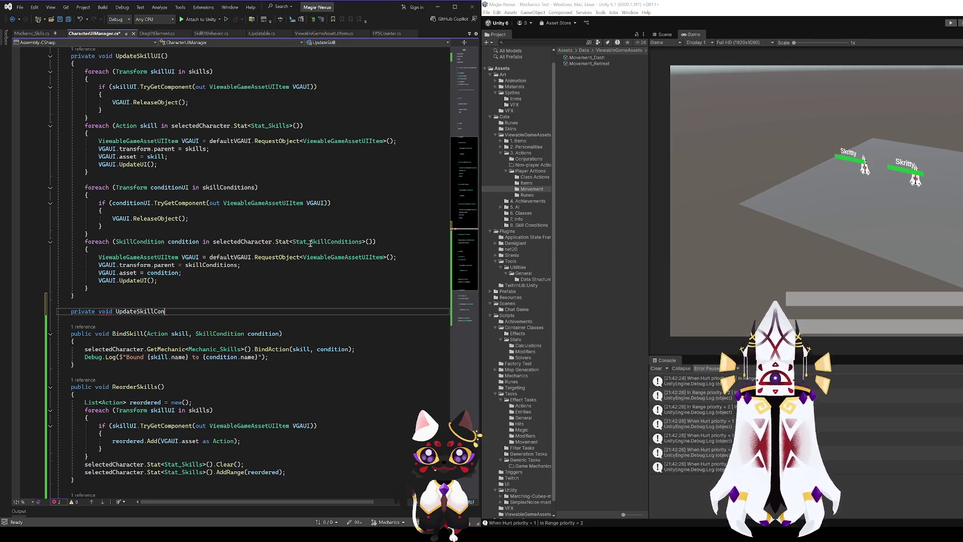
key("Return")
type("{")
key("Return")
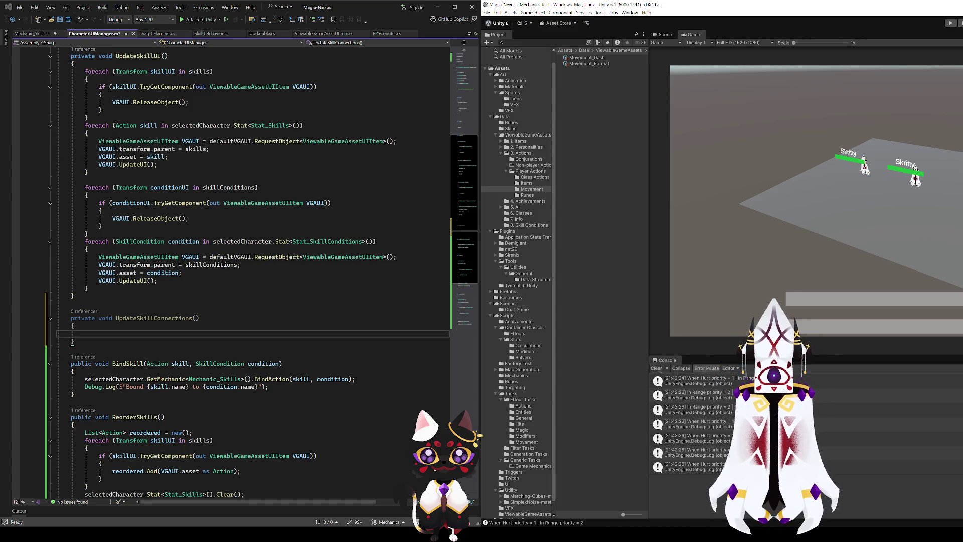
Widen Unity's Game view slightly and maximize the Unity editor window.
left_click_drag(649, 200, 629, 200)
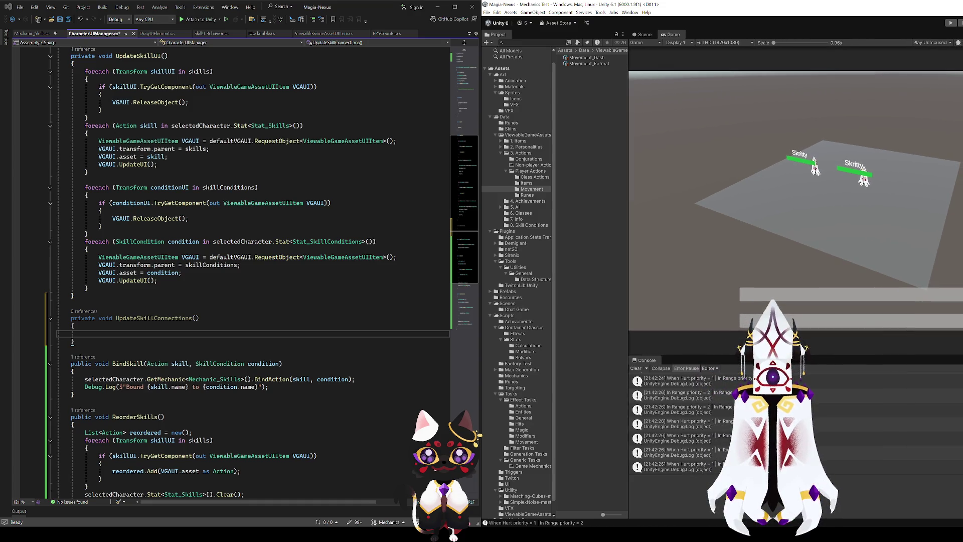
scroll(530, 194, "down", 1)
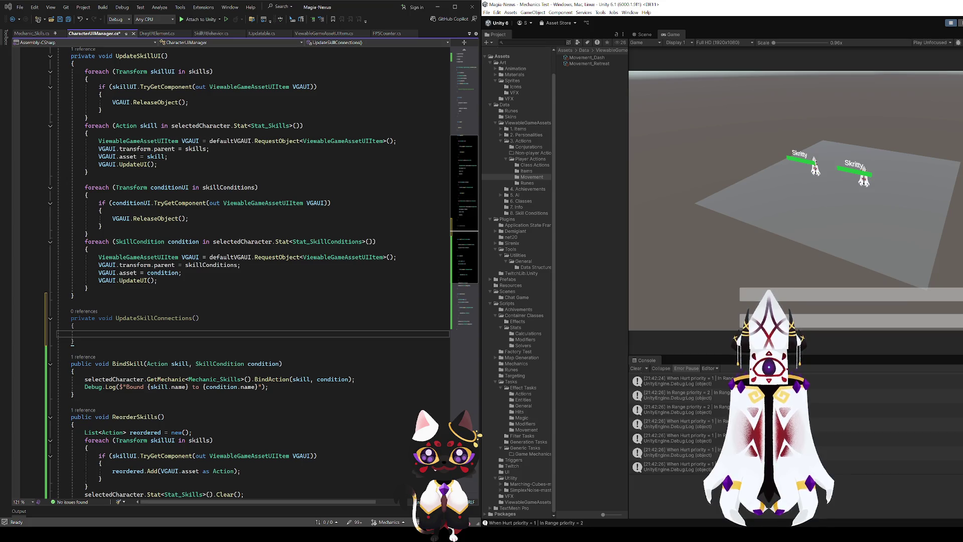
key("super+Up")
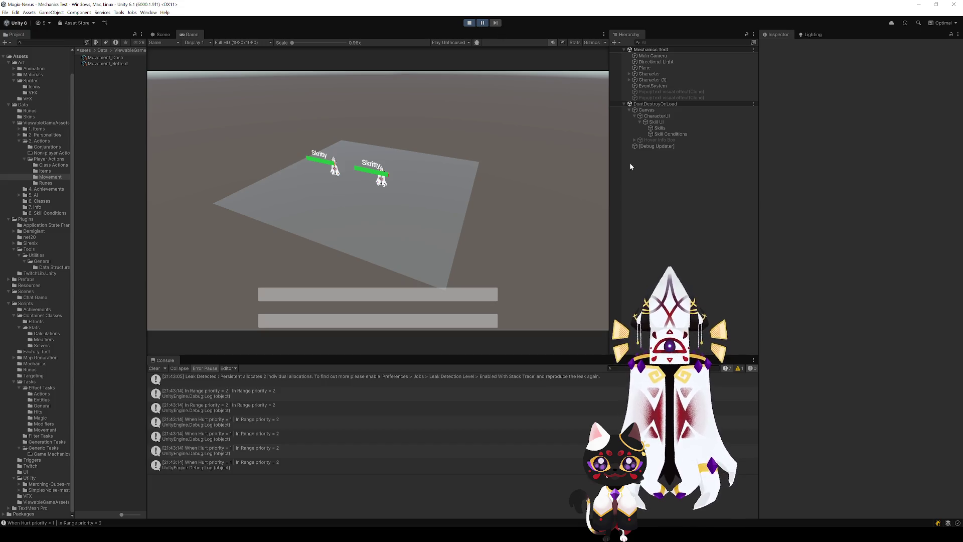
Assign Character as the CharacterUI's Selected Character.
left_click(654, 81)
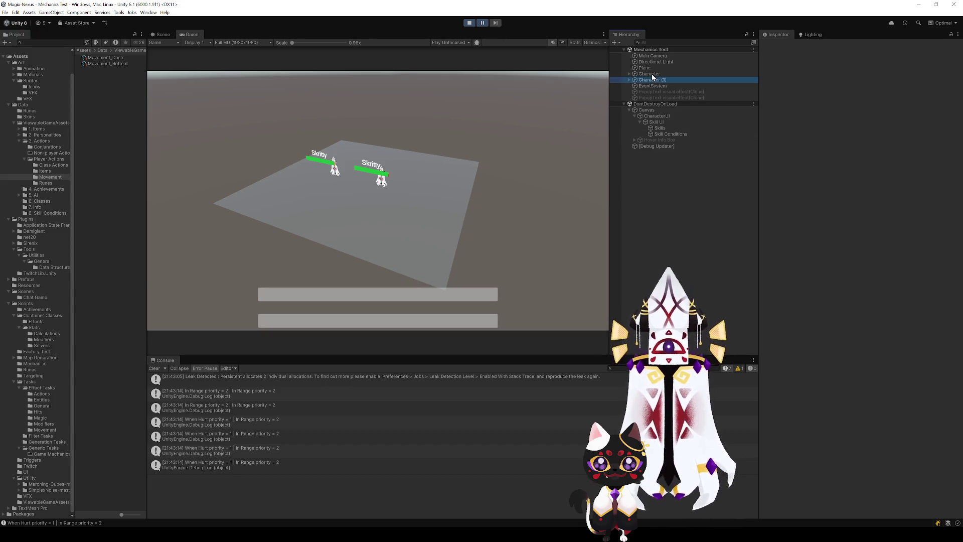
left_click(652, 74)
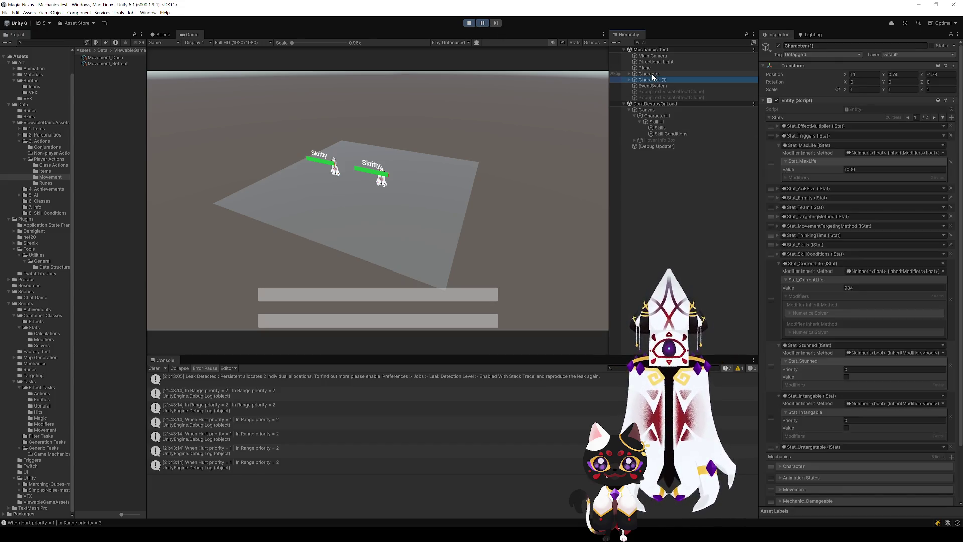
left_click(652, 122)
left_click(656, 116)
left_click_drag(650, 76, 875, 182)
Step one frame to fill both icon bars, then give the third SkillThumbnail clone a Line Renderer.
left_click(495, 23)
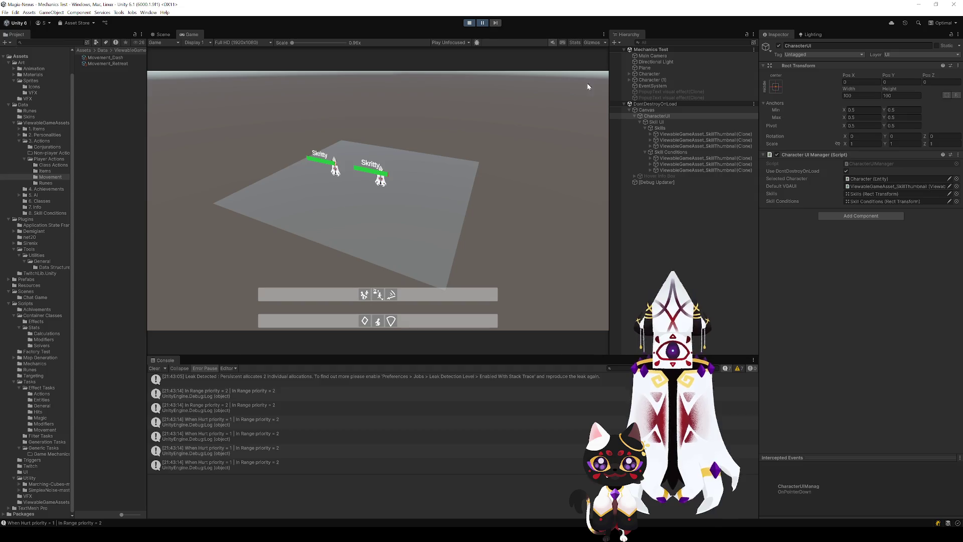
left_click(669, 146)
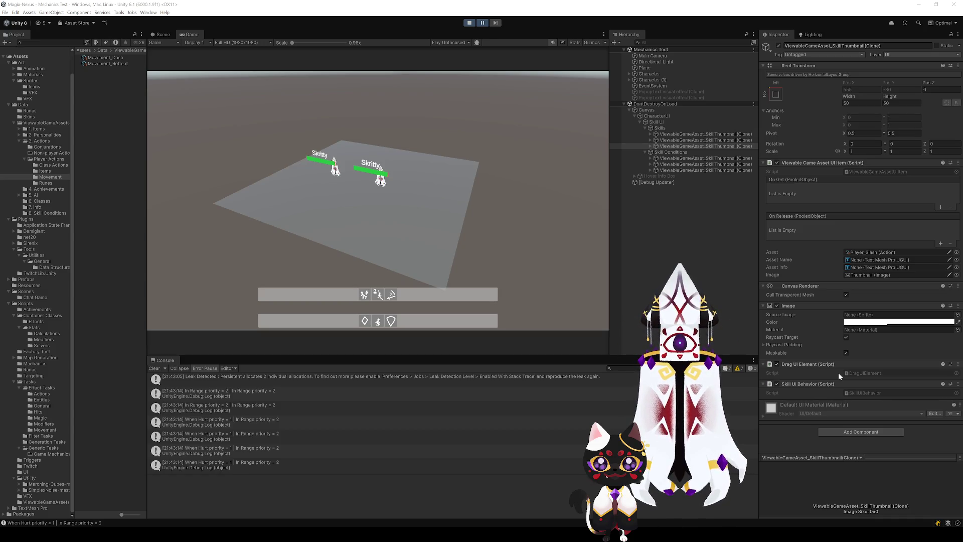
scroll(815, 359, "down", 5)
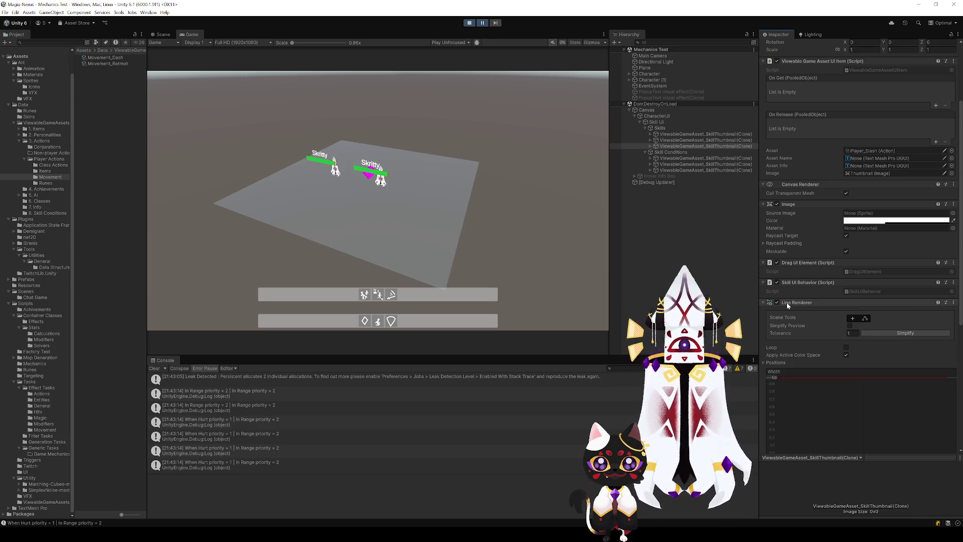
Check that the thumbnail's Line Renderer Positions list has Size 2, then return to Visual Studio.
scroll(804, 332, "down", 5)
scroll(802, 329, "up", 3)
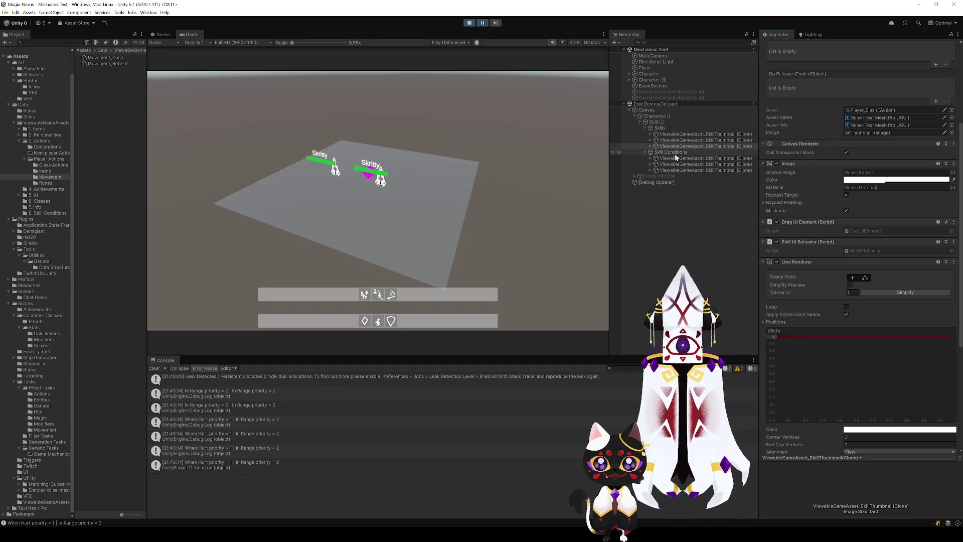
scroll(827, 284, "down", 4)
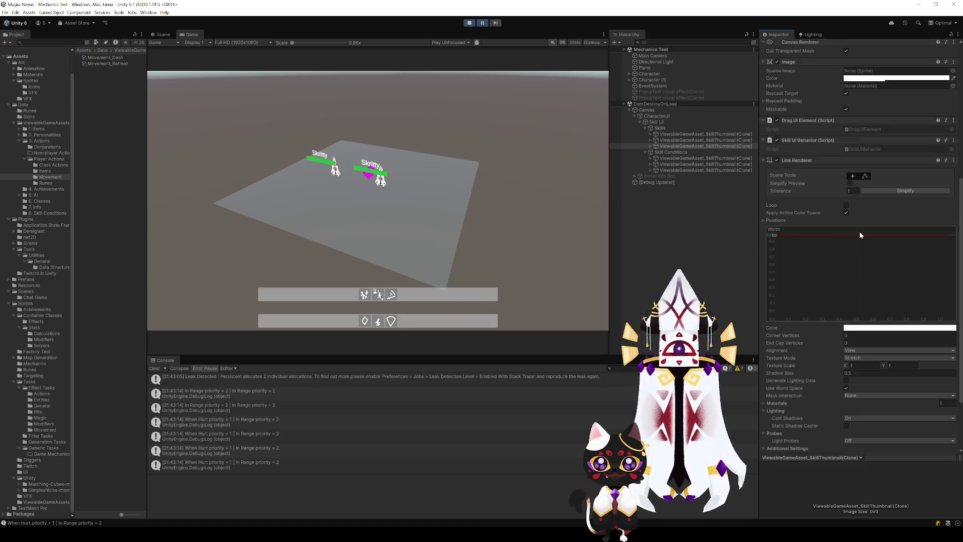
left_click(768, 222)
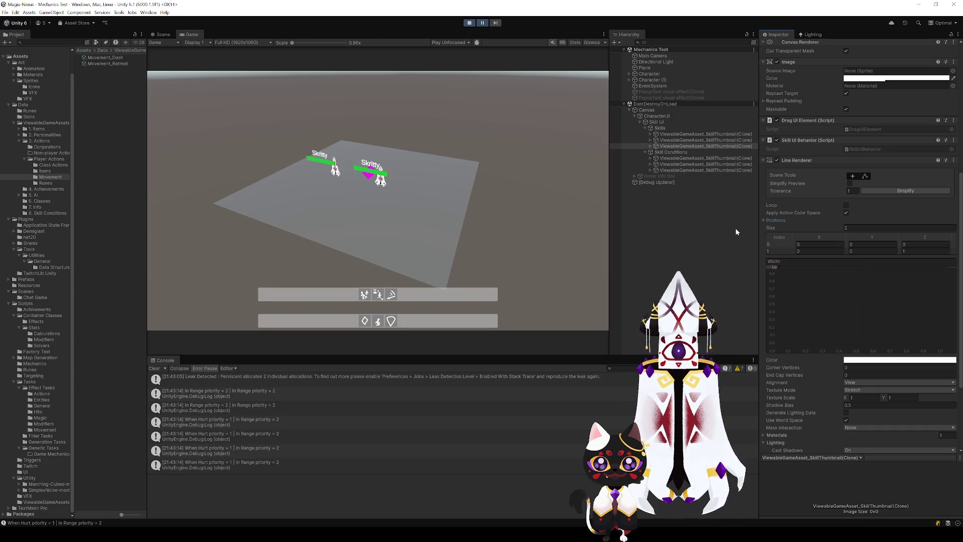
left_click(809, 174)
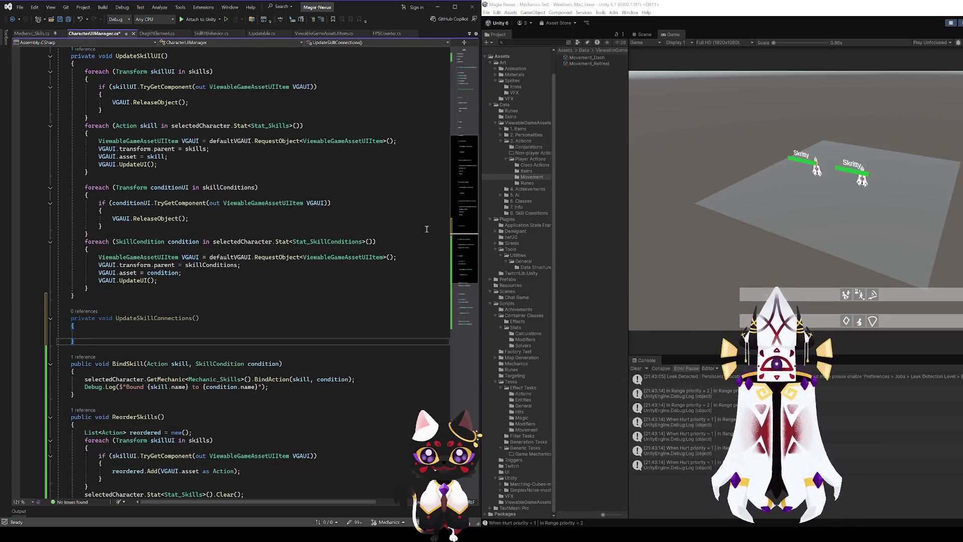
Paste in the MakeLine helper that draws a line image between two points and review its parameters.
key("ctrl+v")
scroll(157, 341, "down", 5)
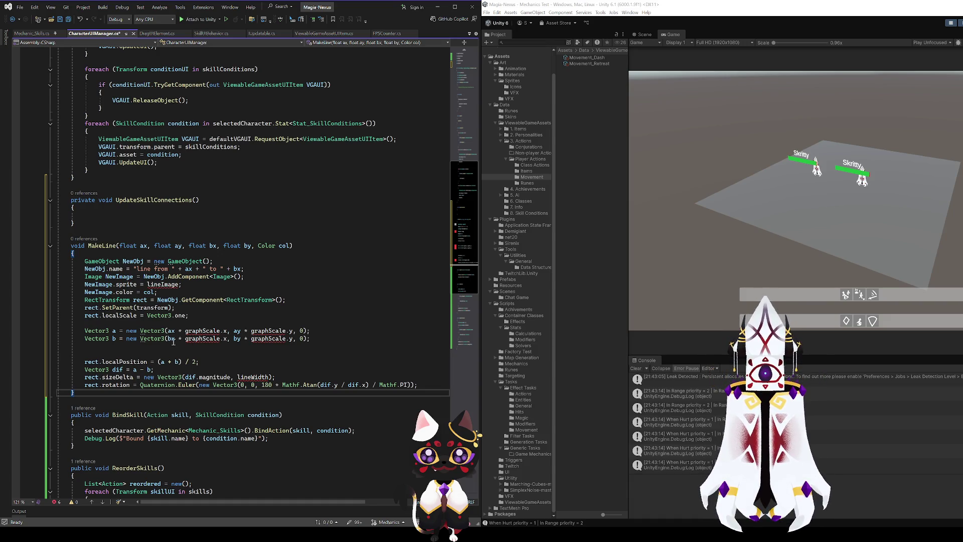
left_click(144, 246)
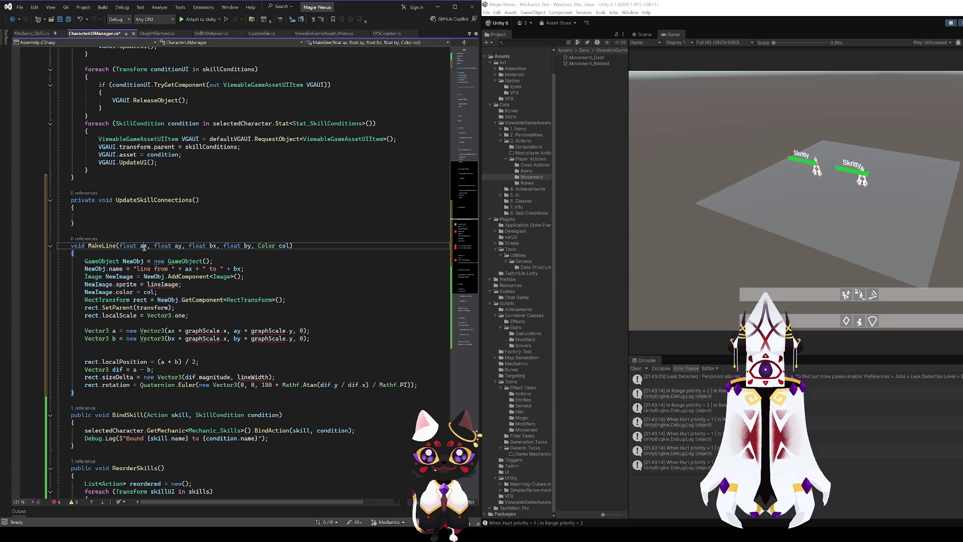
left_click(212, 246)
left_click(248, 245)
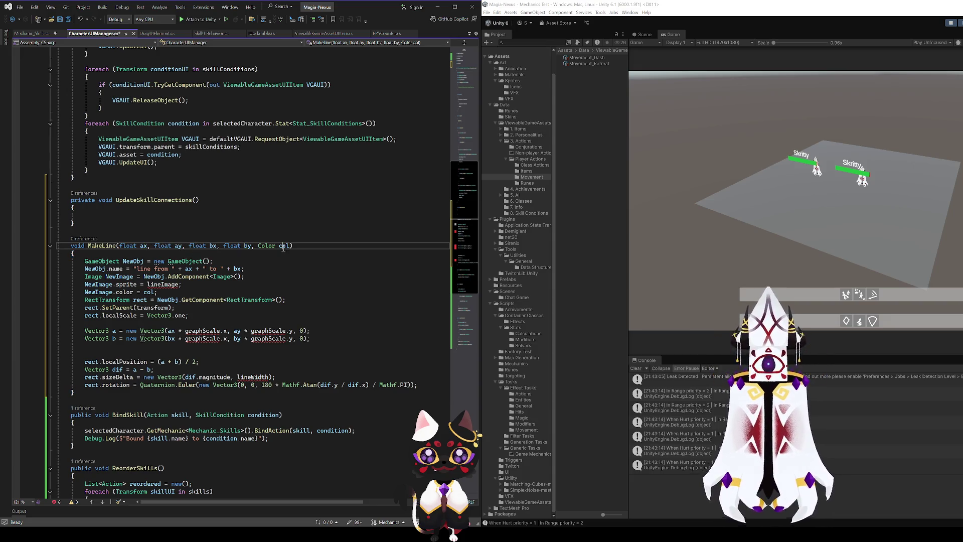
left_click(284, 245)
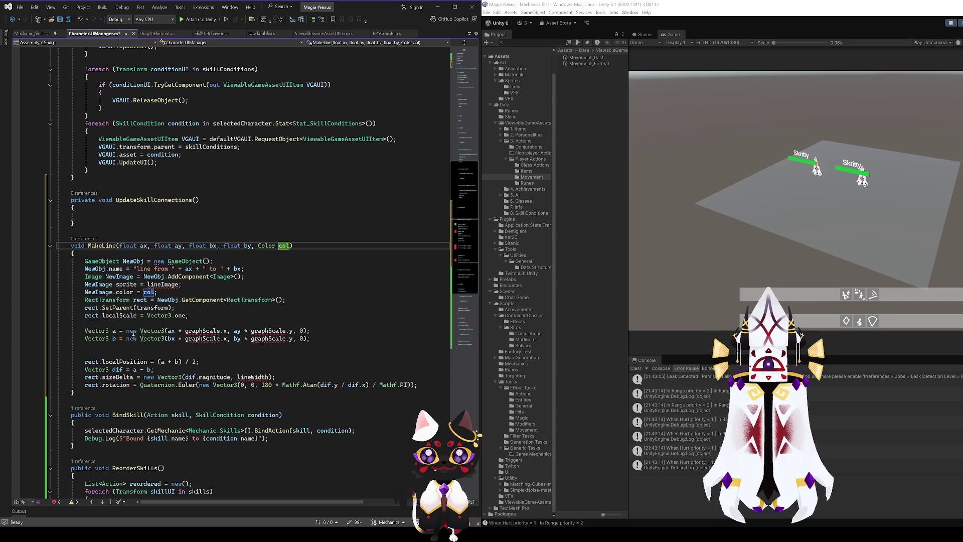
left_click(193, 276)
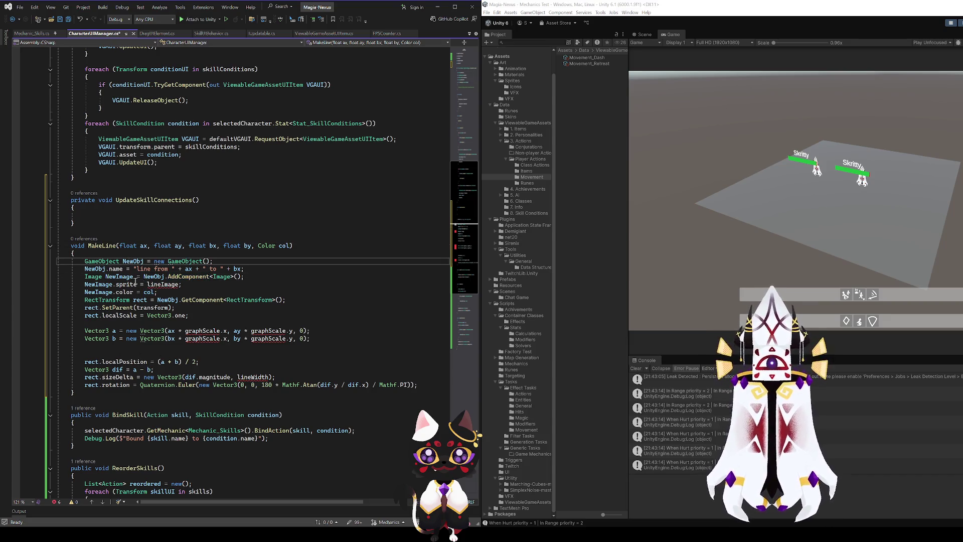
left_click(154, 269)
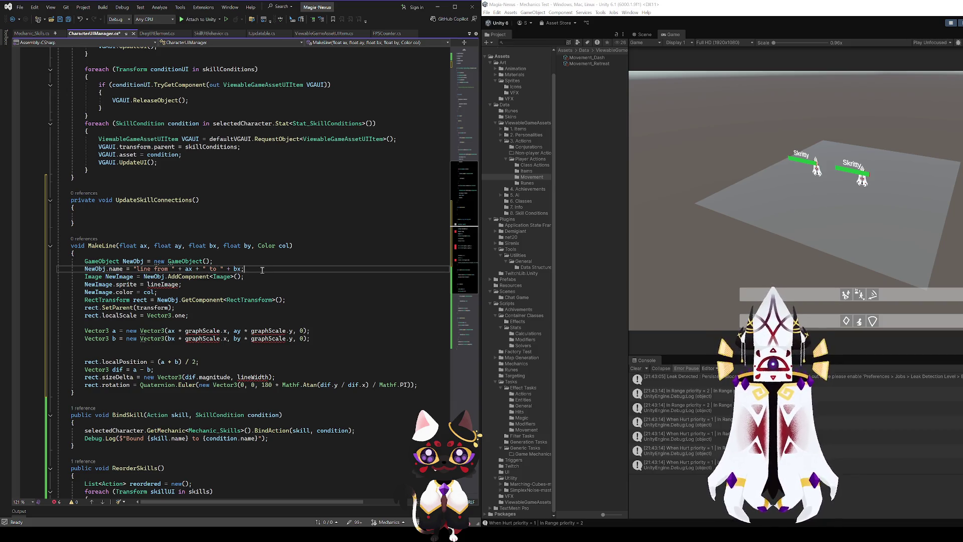
left_click(116, 277)
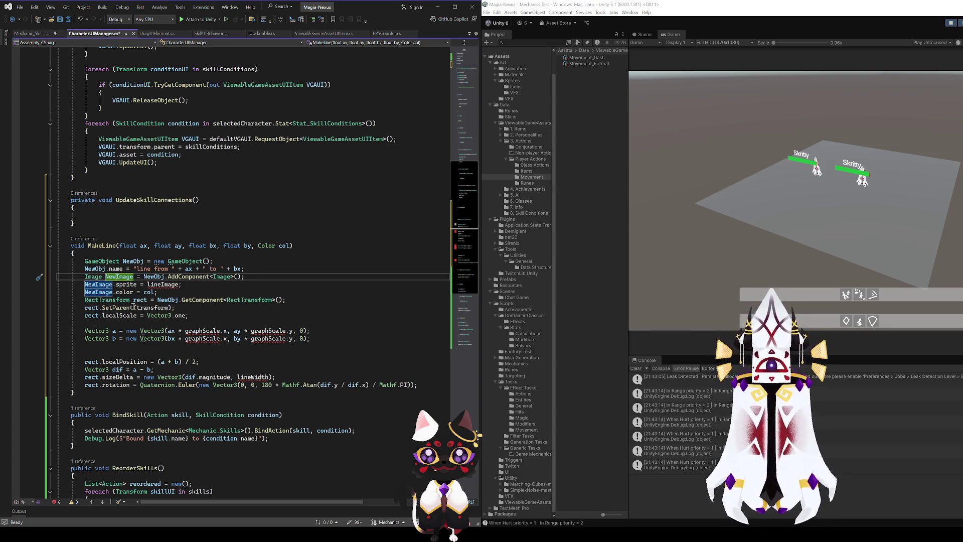
left_click(163, 284)
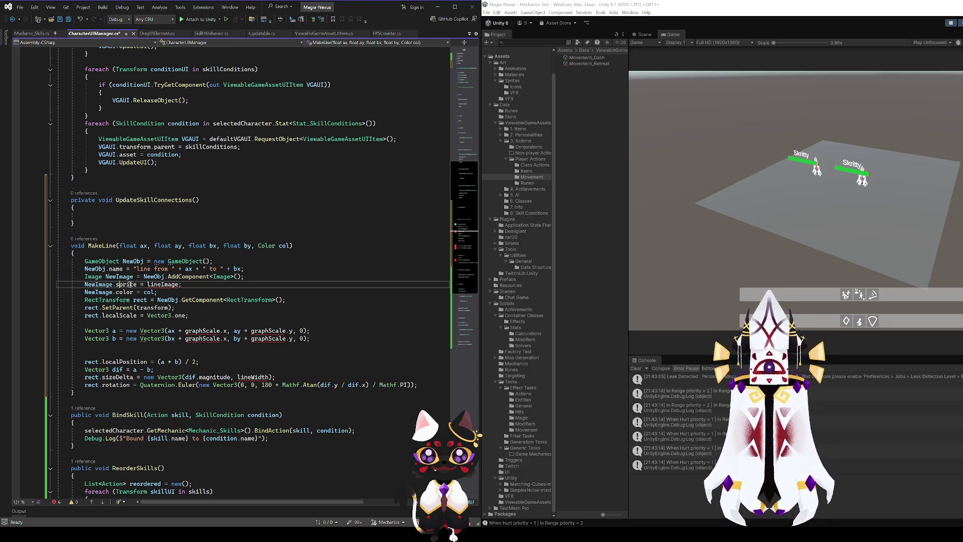
scroll(168, 289, "up", 17)
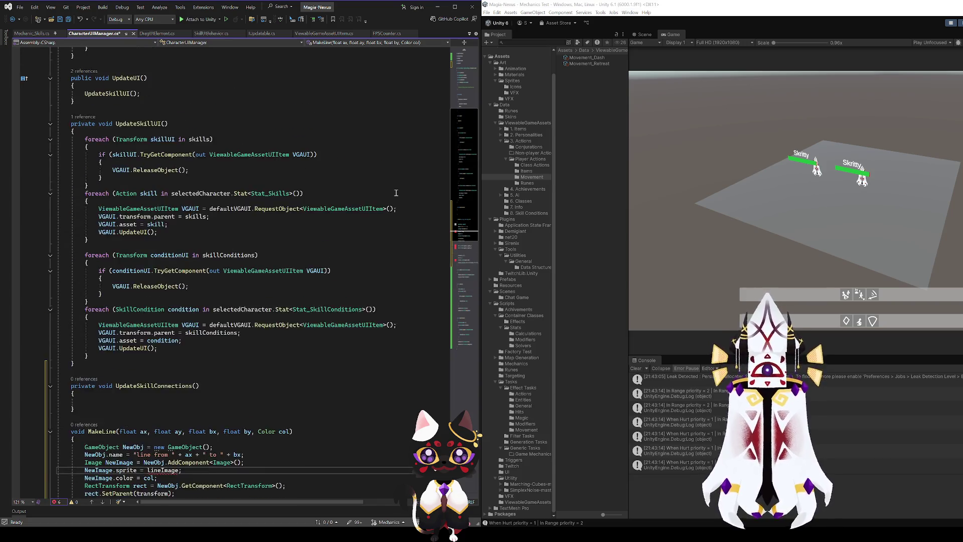
Add a public lineImage field below skillConditions, change its type from Image to Sprite, and save.
left_click(219, 144)
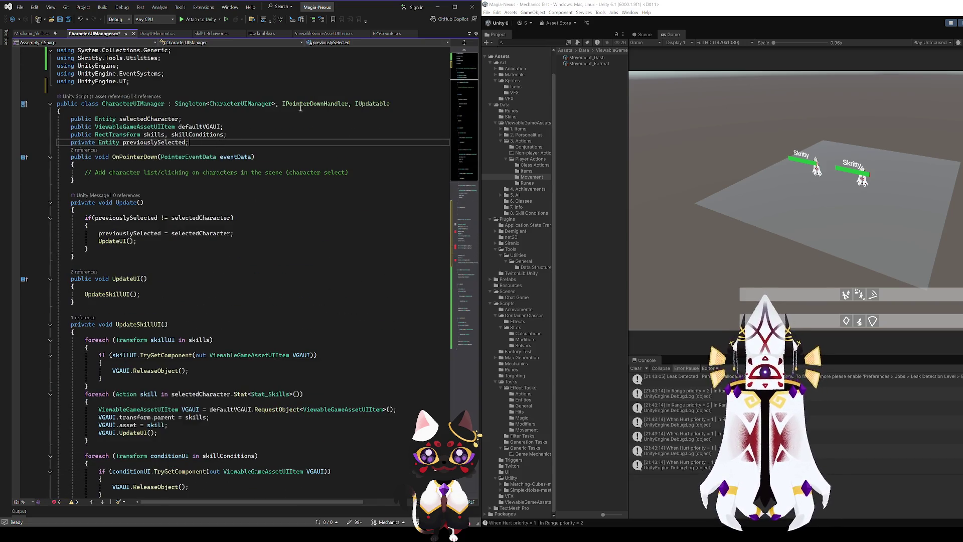
left_click(215, 134)
key("Return")
type("public I")
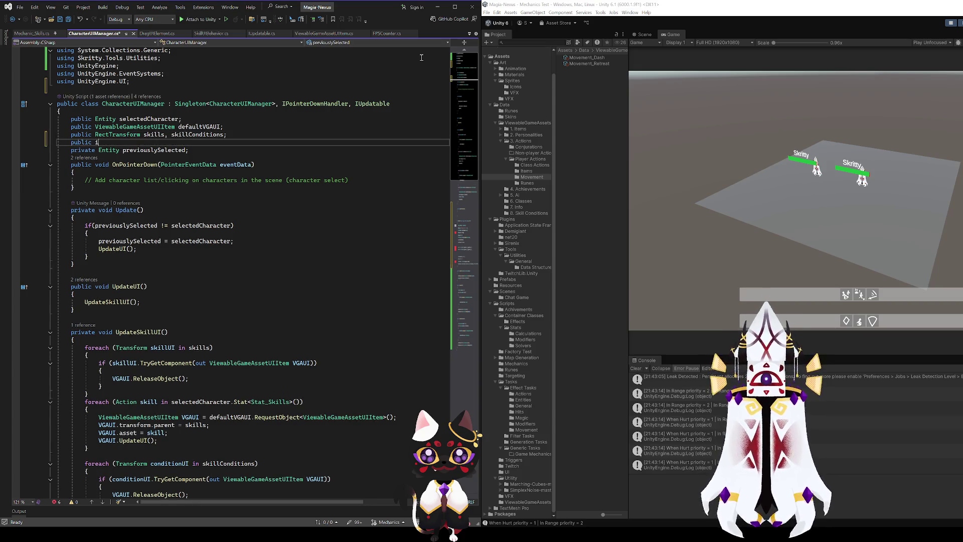
type("mage ")
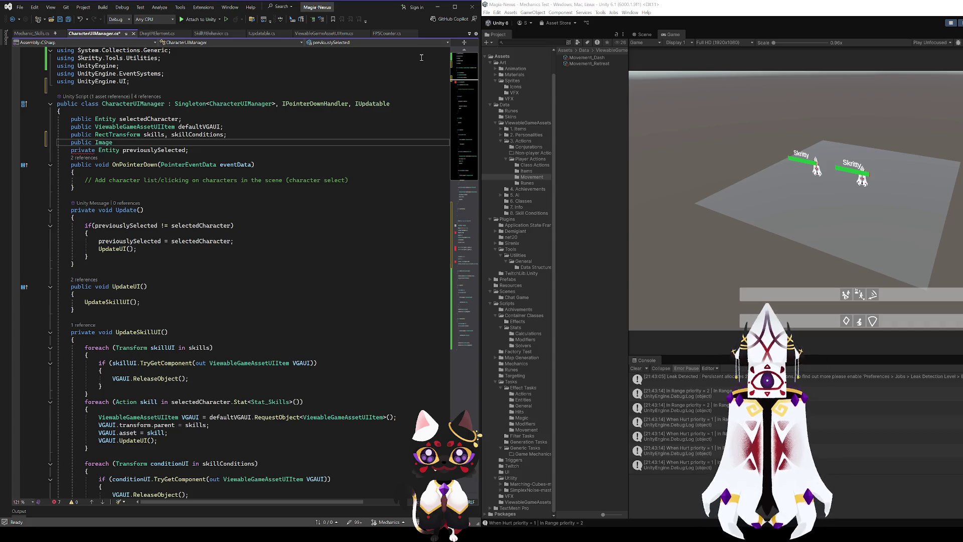
type("lineImage;")
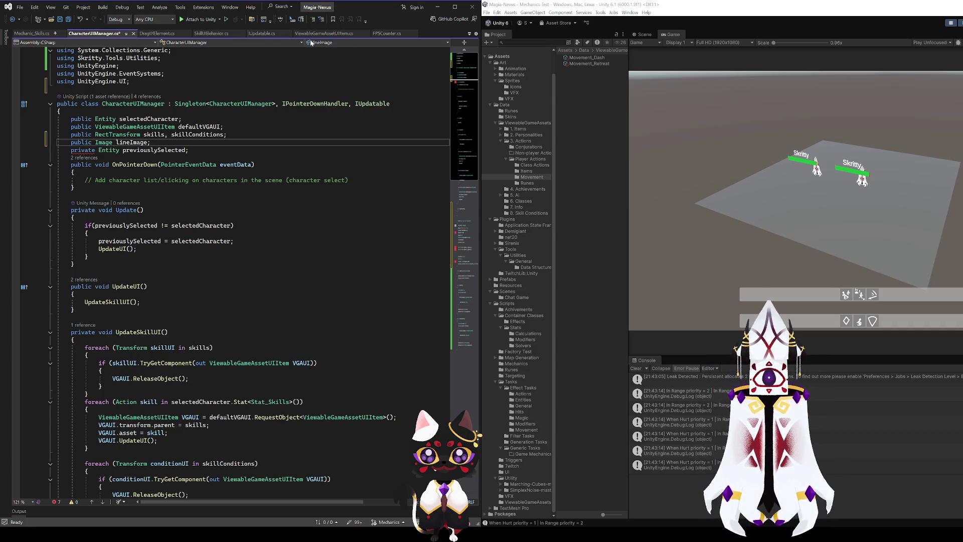
key("ctrl+s")
scroll(216, 249, "down", 20)
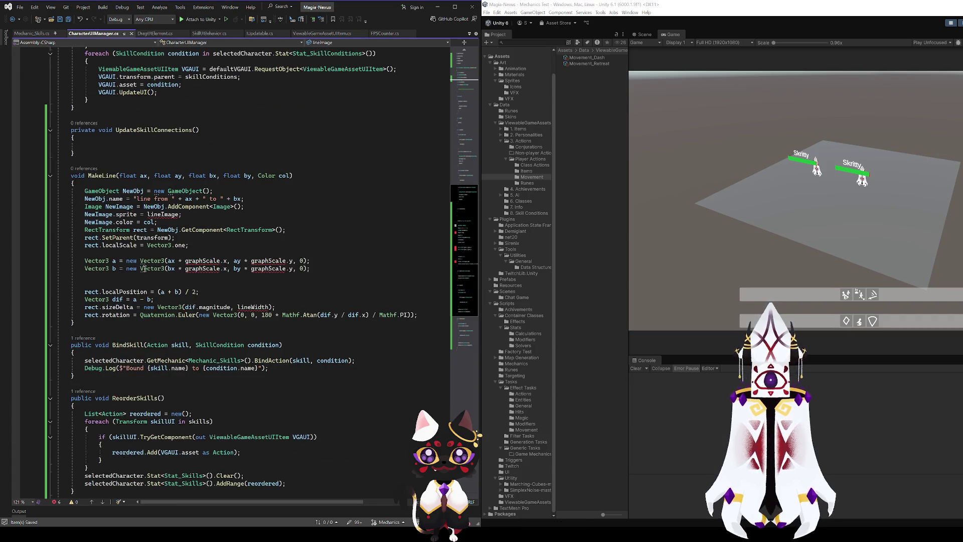
scroll(160, 221, "up", 5)
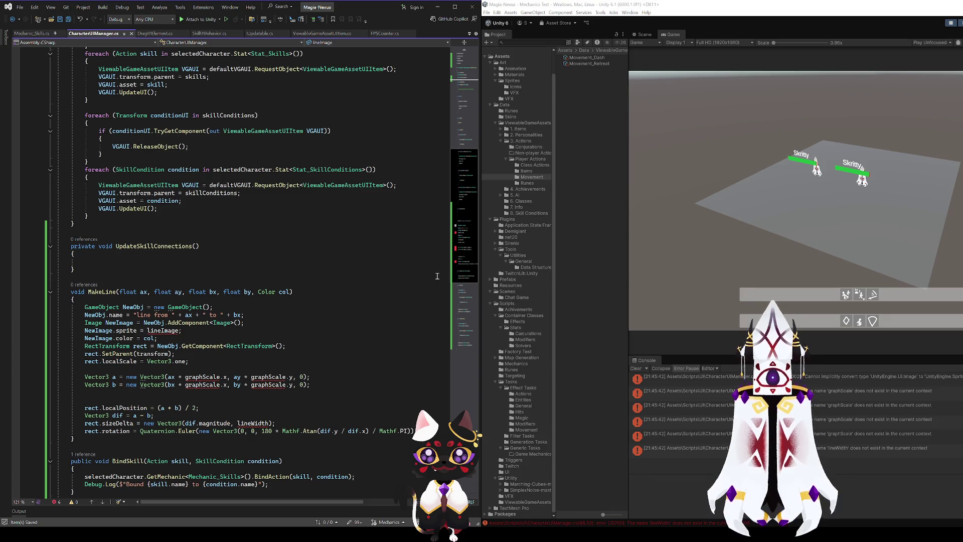
scroll(448, 59, "up", 15)
double_click(103, 142)
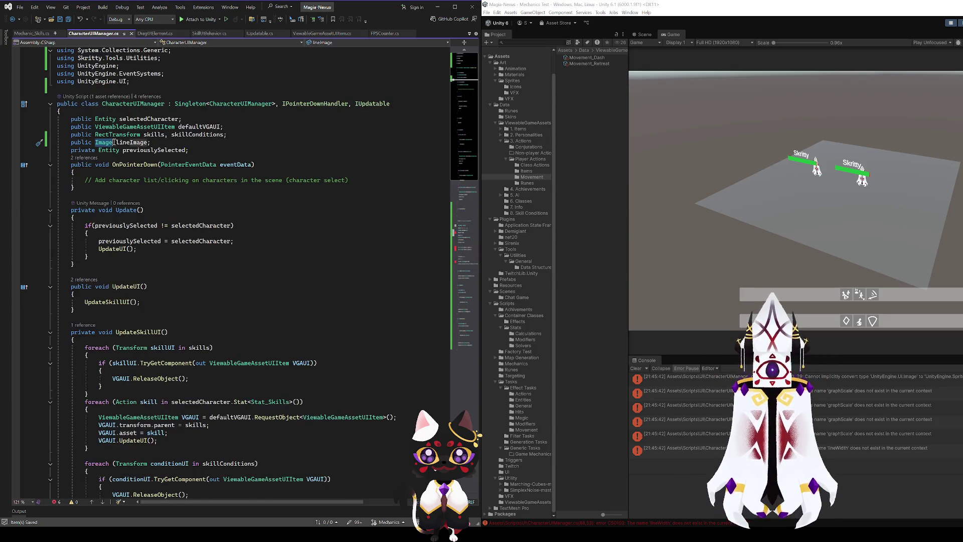
type("Sprite")
key("ctrl+s")
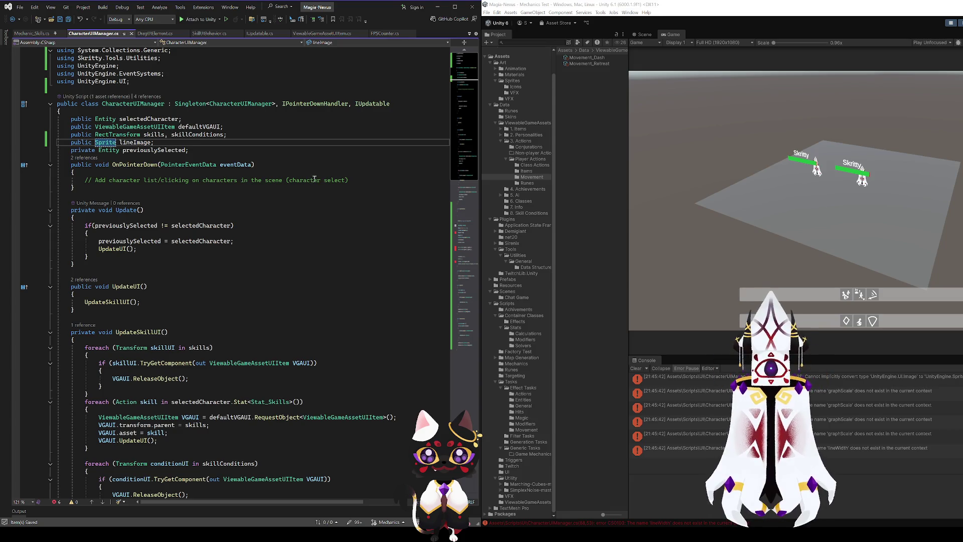
Add a 'public Vector2 graphScale;' field below lineImage.
scroll(228, 256, "down", 20)
scroll(228, 256, "down", 5)
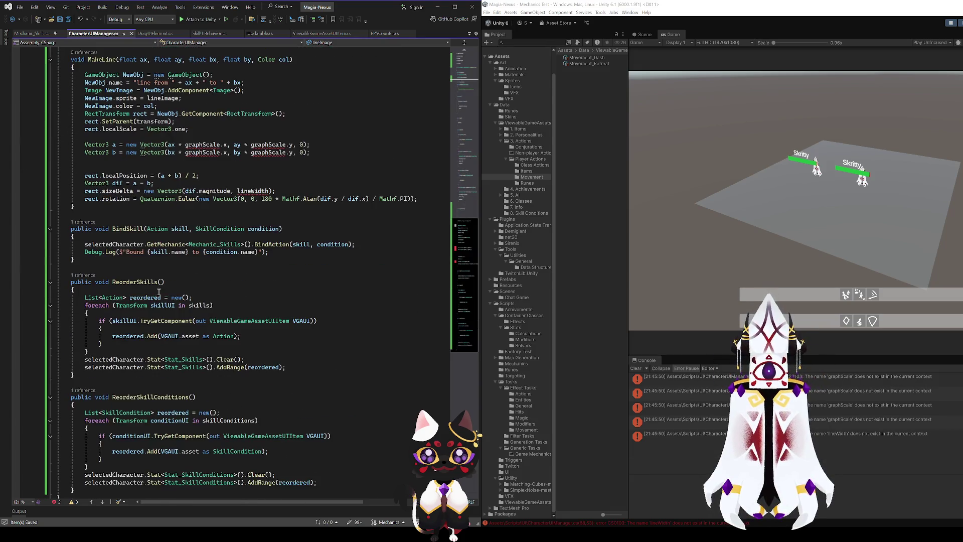
scroll(223, 371, "up", 5)
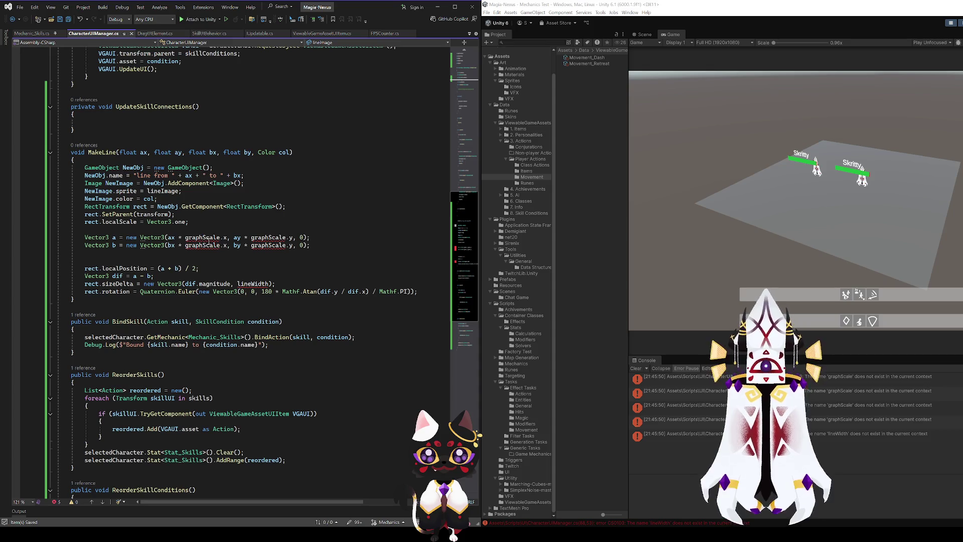
scroll(200, 340, "up", 4)
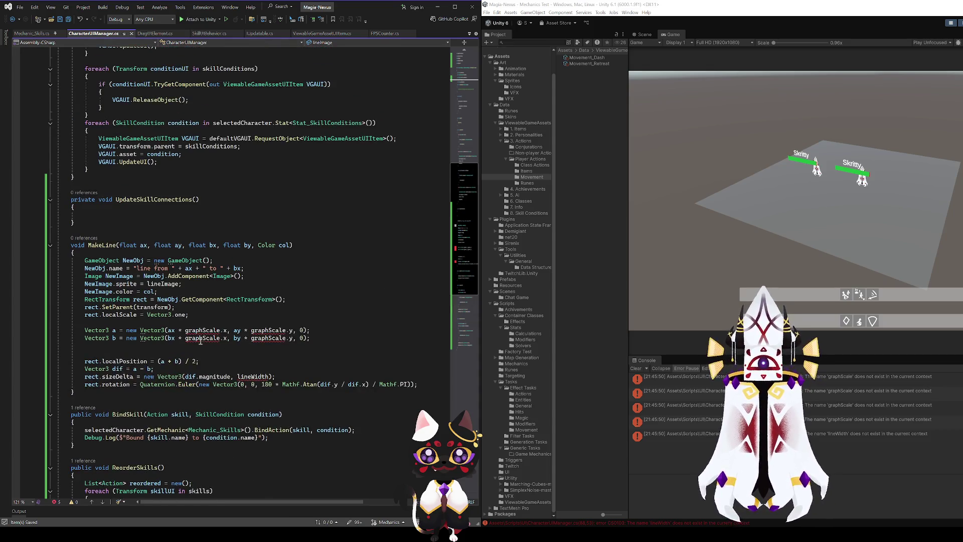
scroll(469, 263, "up", 17)
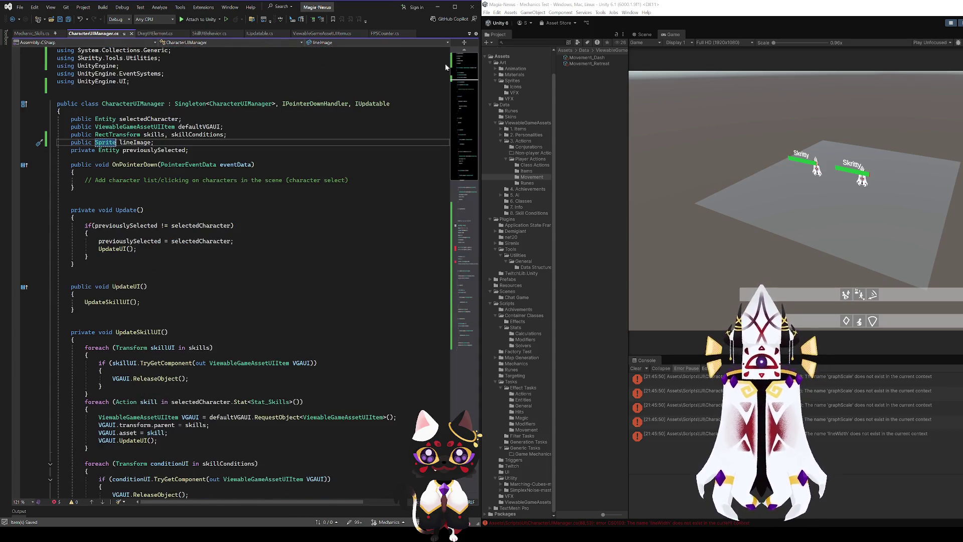
left_click(160, 144)
key("Return")
type("p")
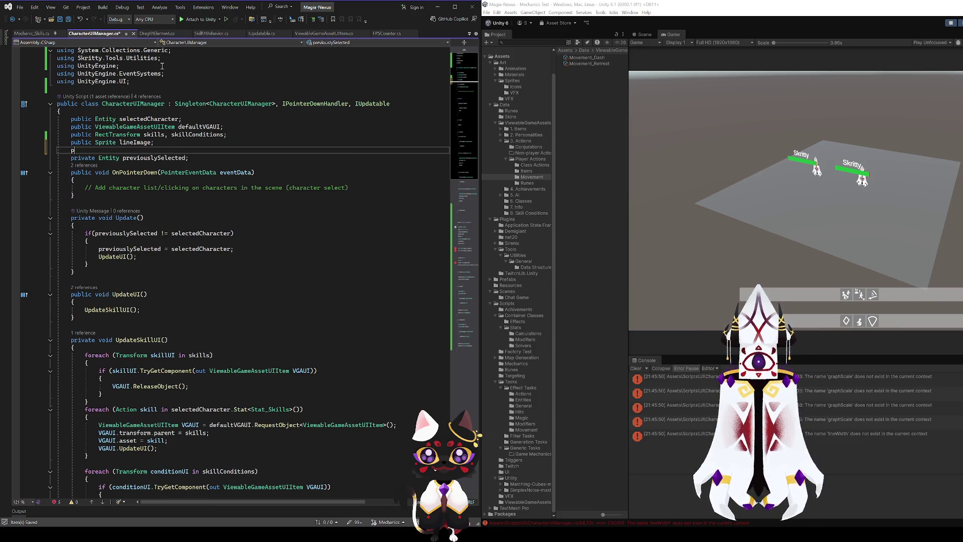
type("ubli")
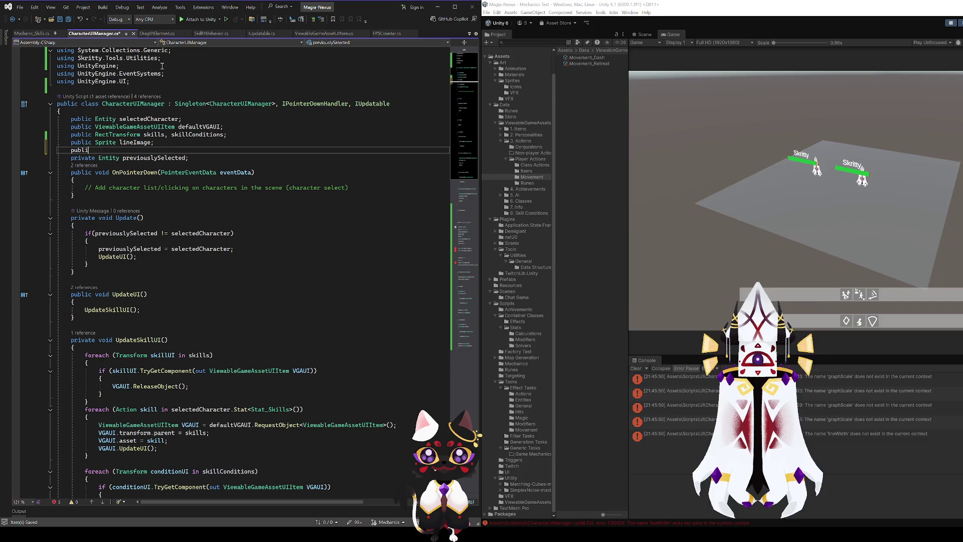
type("c Vector2 ")
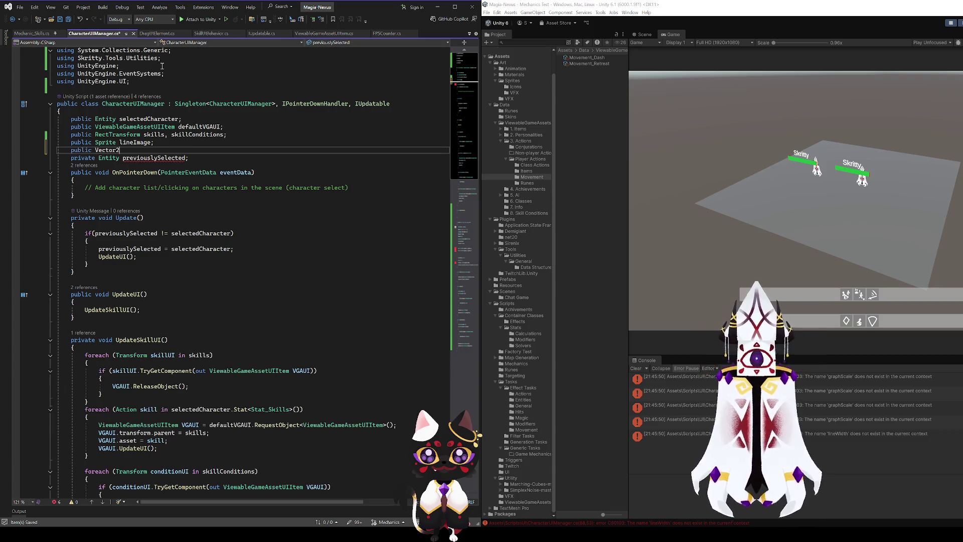
type("graphScale;")
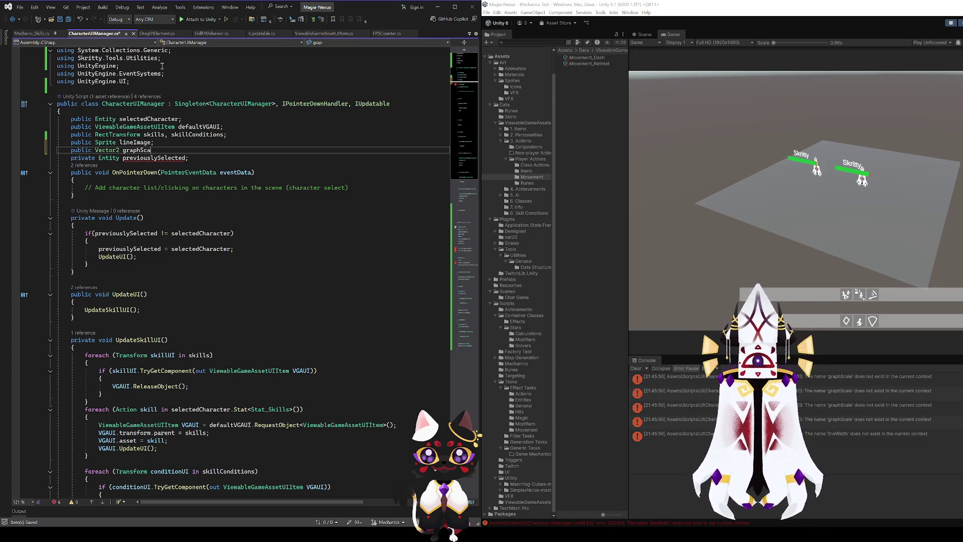
scroll(186, 95, "down", 15)
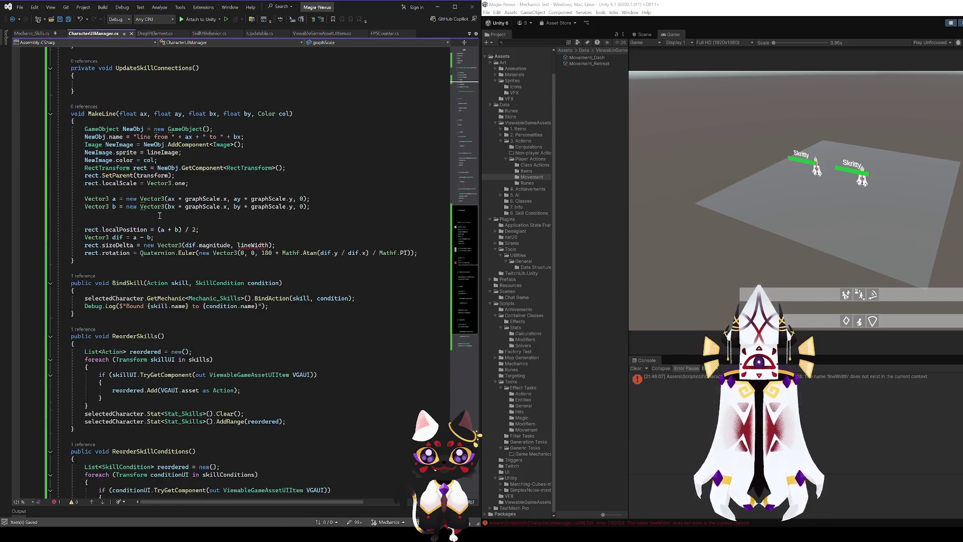
scroll(237, 218, "up", 15)
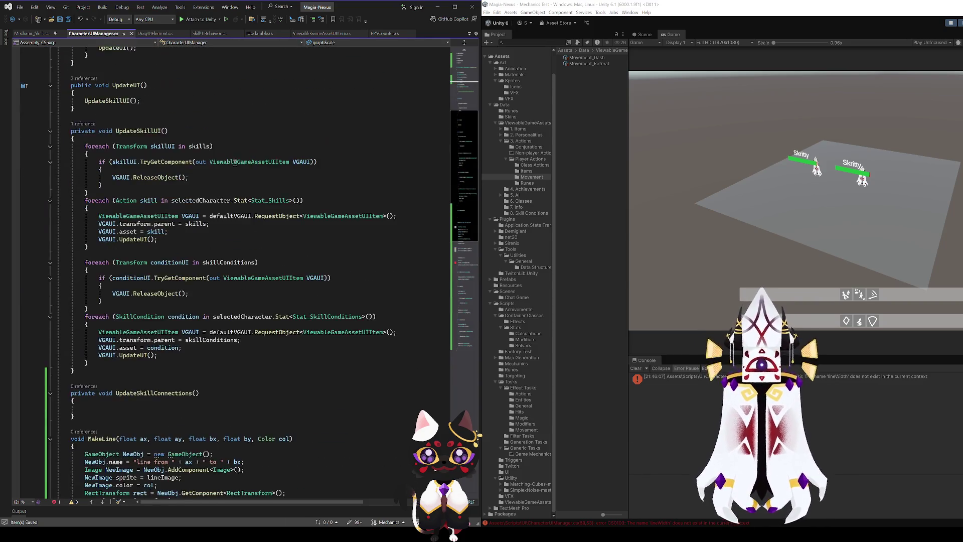
Add a 'public float lineWidth;' field and save to clear the compile errors.
key("Return")
type("pu")
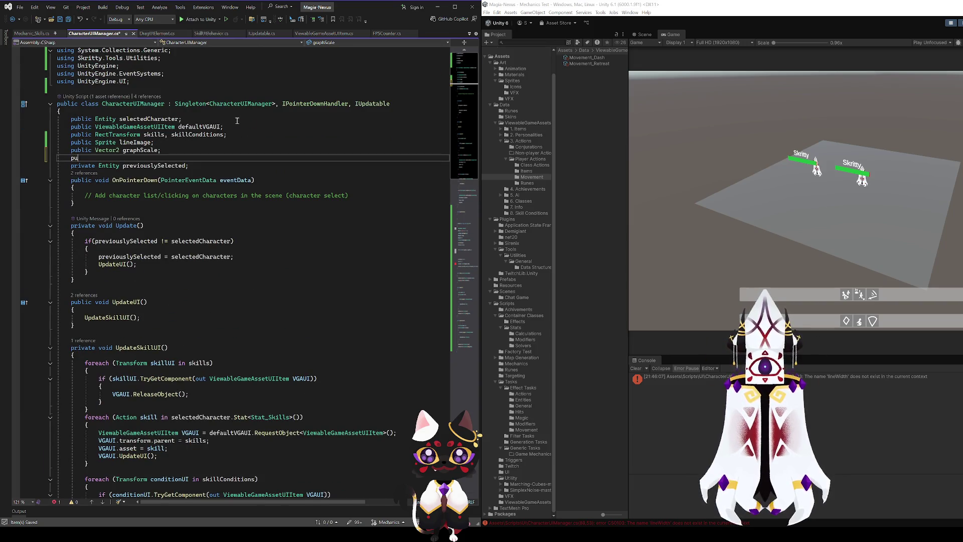
type("blic float Line")
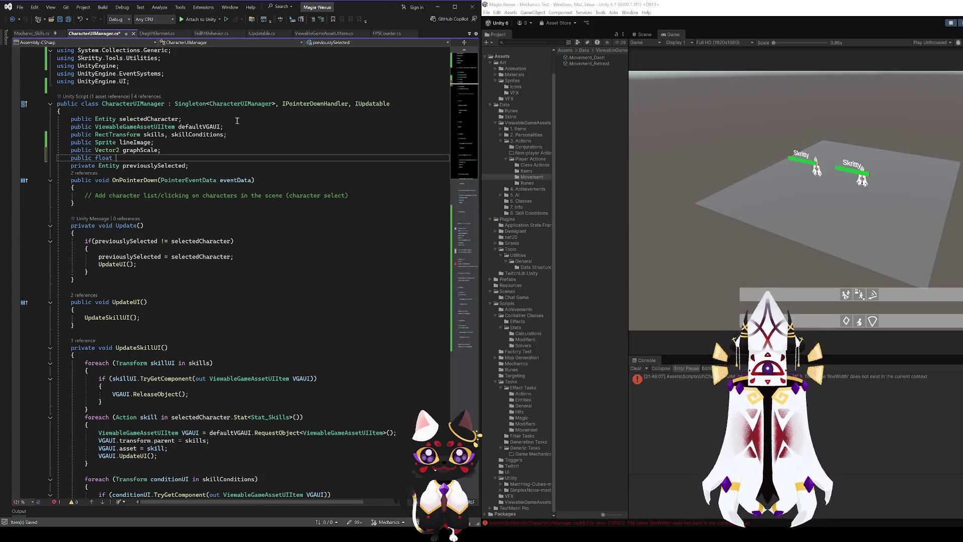
key("BackSpace")
key("BackSpace")
key("BackSpace")
type("lineWidth;")
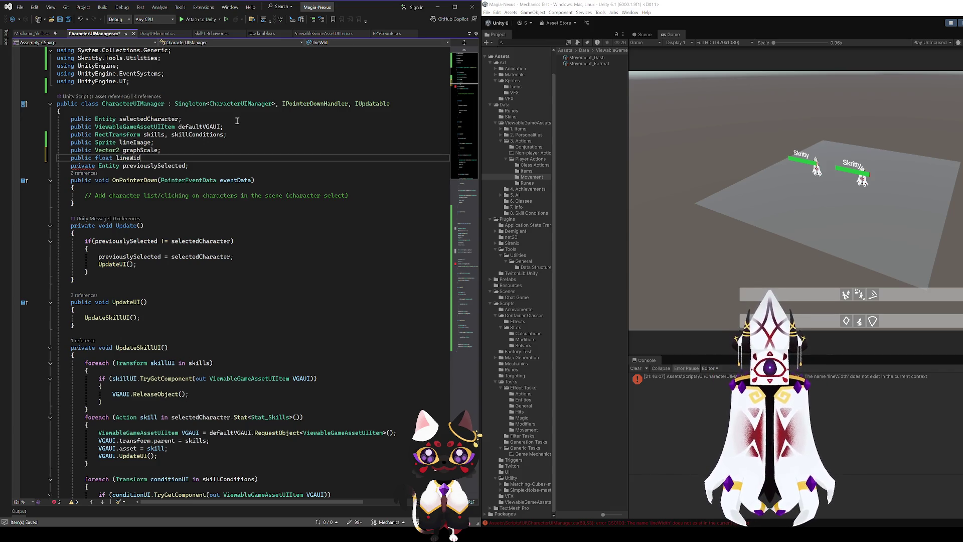
key("ctrl+s")
Change the MakeLine method's return type declaration to 'private void'.
scroll(291, 214, "down", 20)
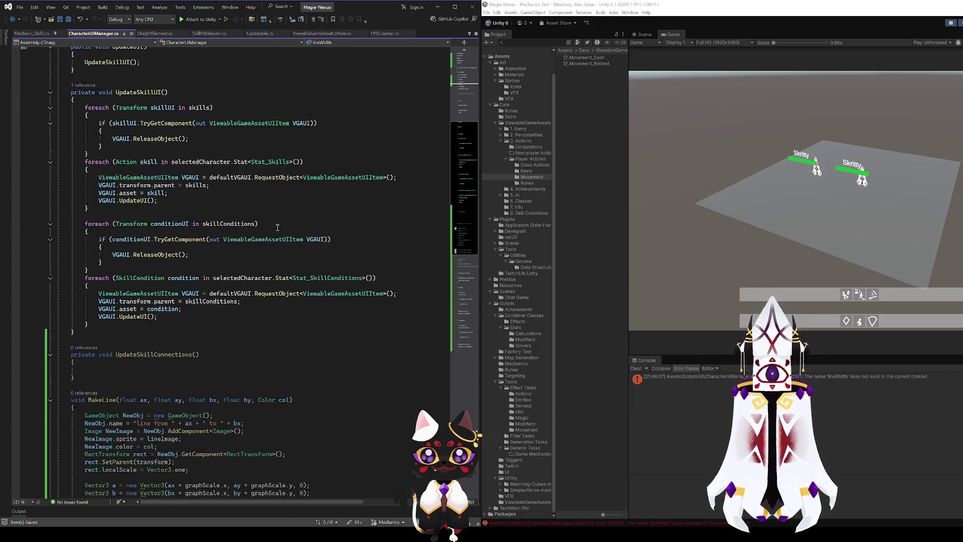
scroll(291, 215, "down", 6)
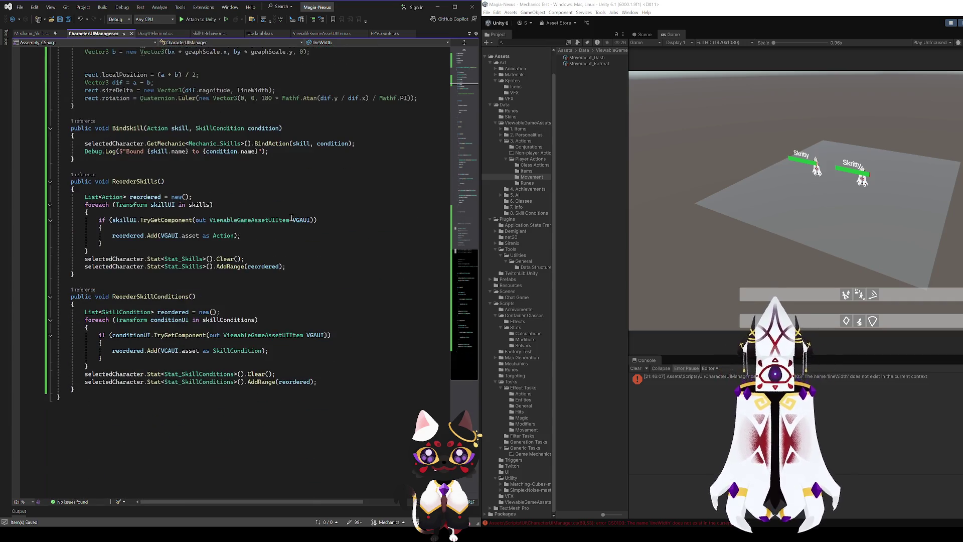
scroll(86, 197, "up", 11)
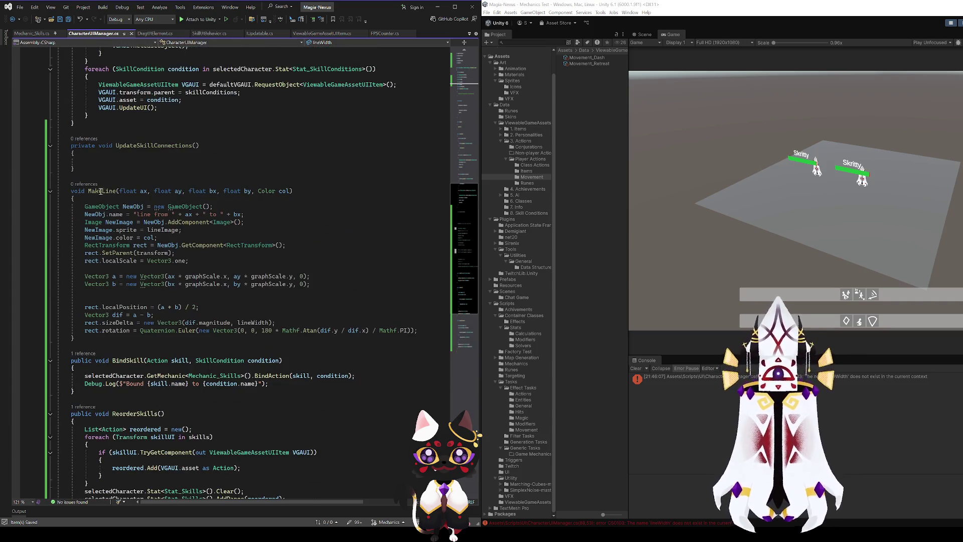
double_click(102, 191)
scroll(155, 239, "up", 4)
double_click(155, 239)
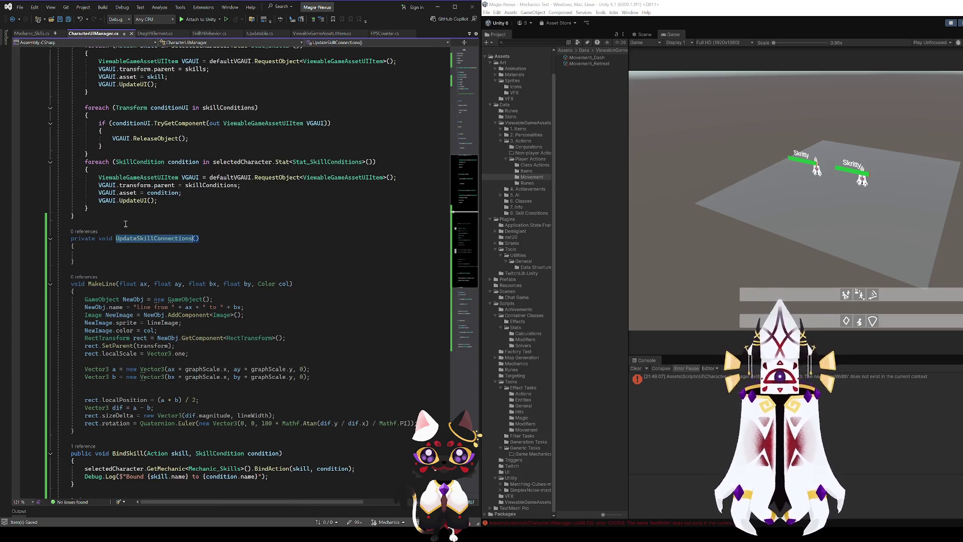
key("Up")
key("Up")
key("Up")
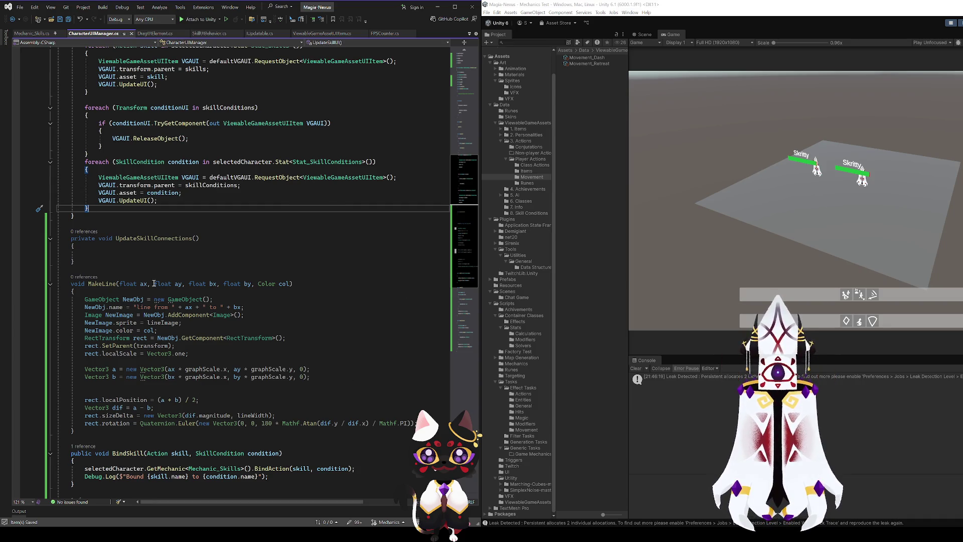
key("Down")
key("Down")
key("Down")
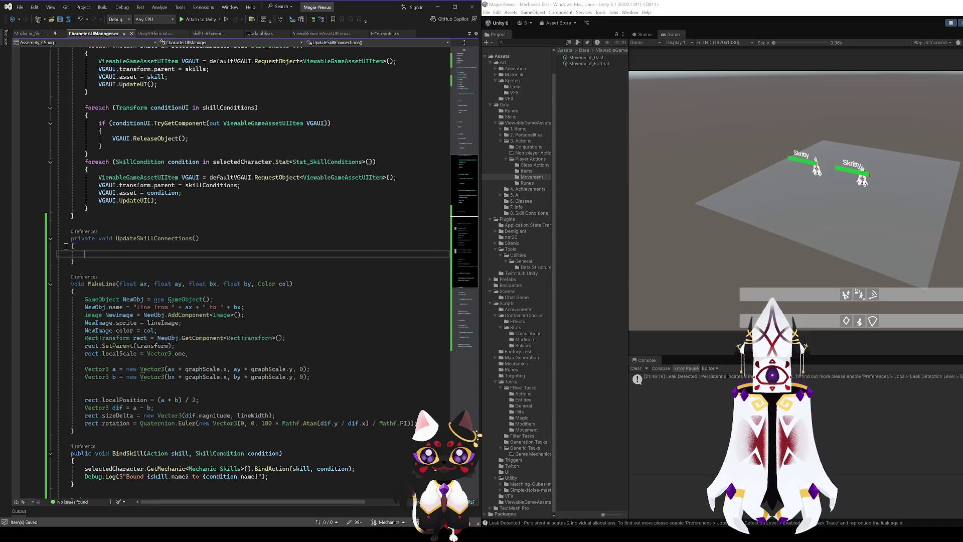
left_click(78, 283)
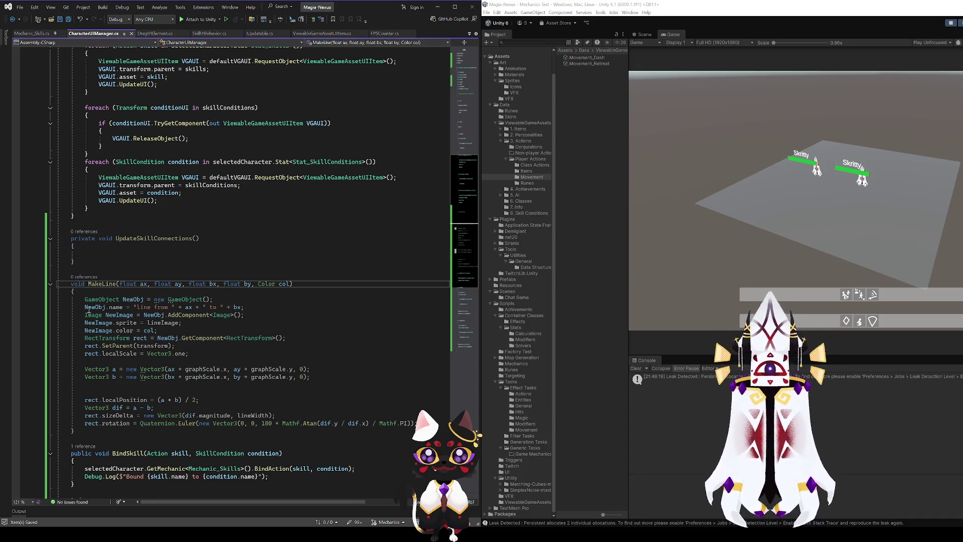
double_click(78, 283)
type("private ")
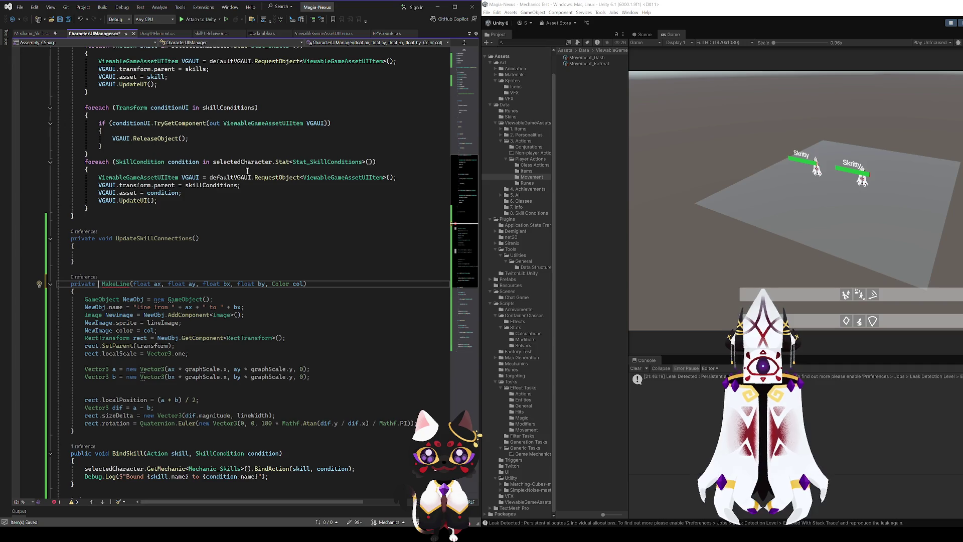
type("void")
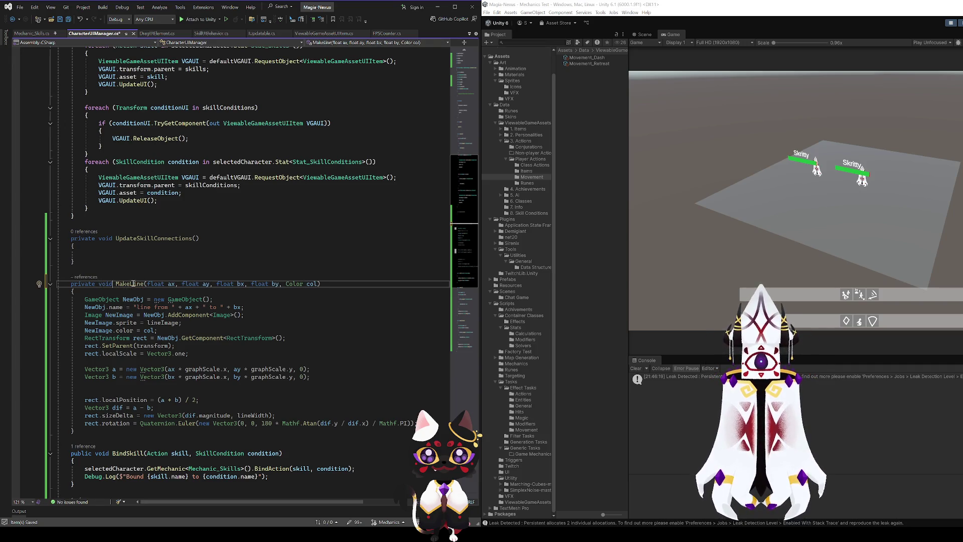
Rename the method to CreateLineSprite and save the script.
key("ctrl+r")
key("ctrl+r")
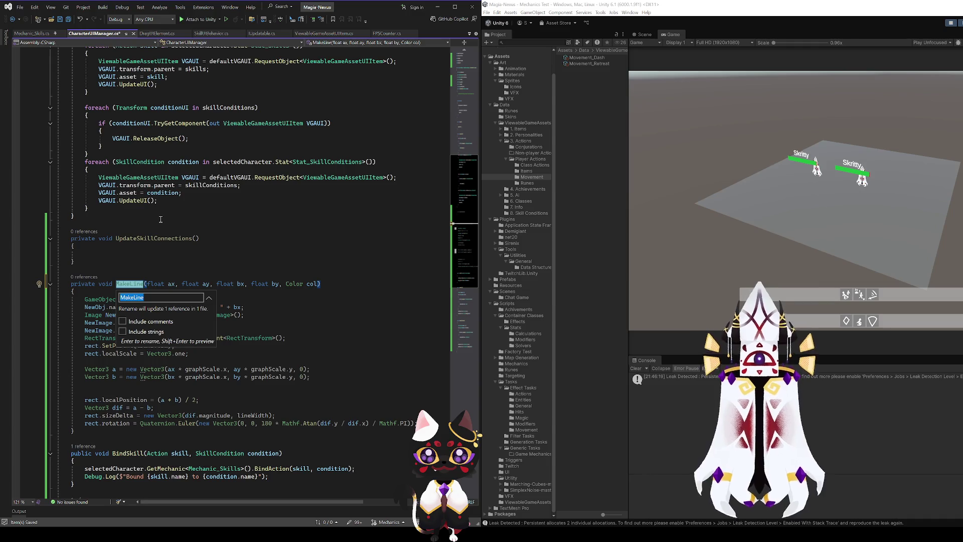
type("CreateLin")
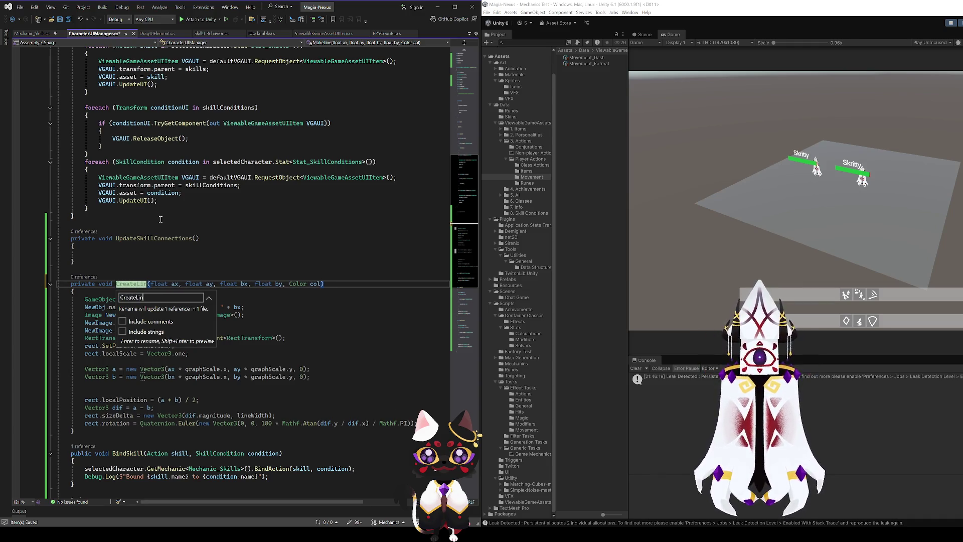
type("e")
key("Return")
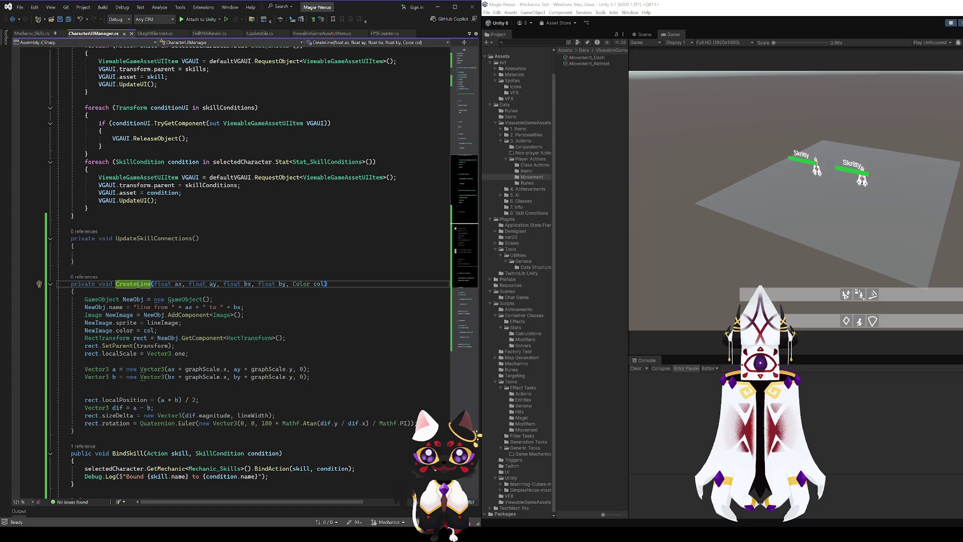
key("ctrl+r")
key("ctrl+r")
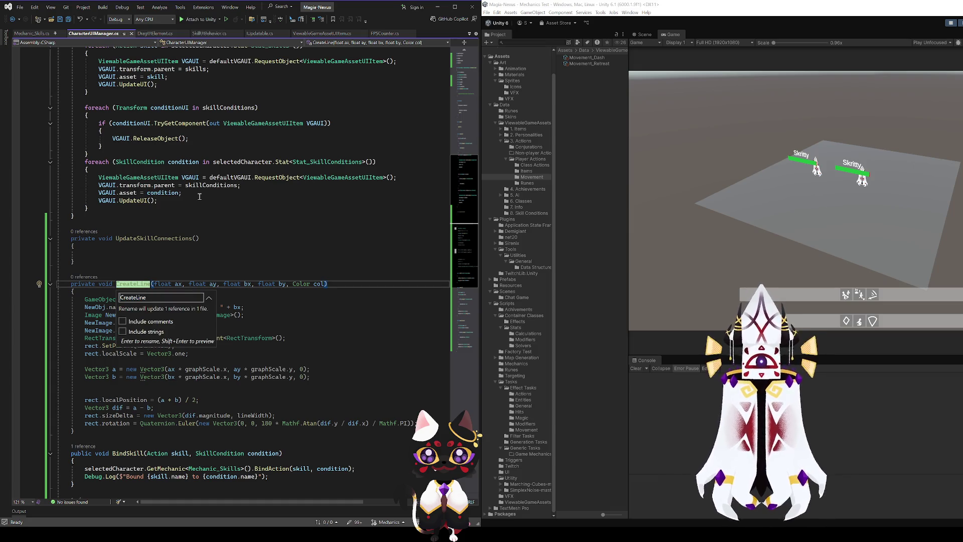
type("Sprite")
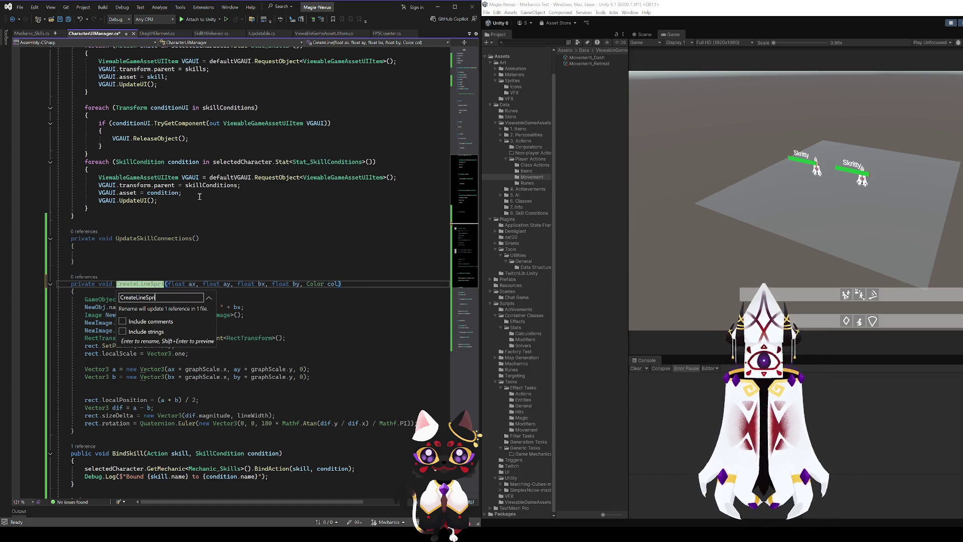
key("Return")
key("ctrl+s")
Add an UpdateSkillConnections() call at the end of UpdateSkillUI after the loops.
scroll(162, 244, "up", 4)
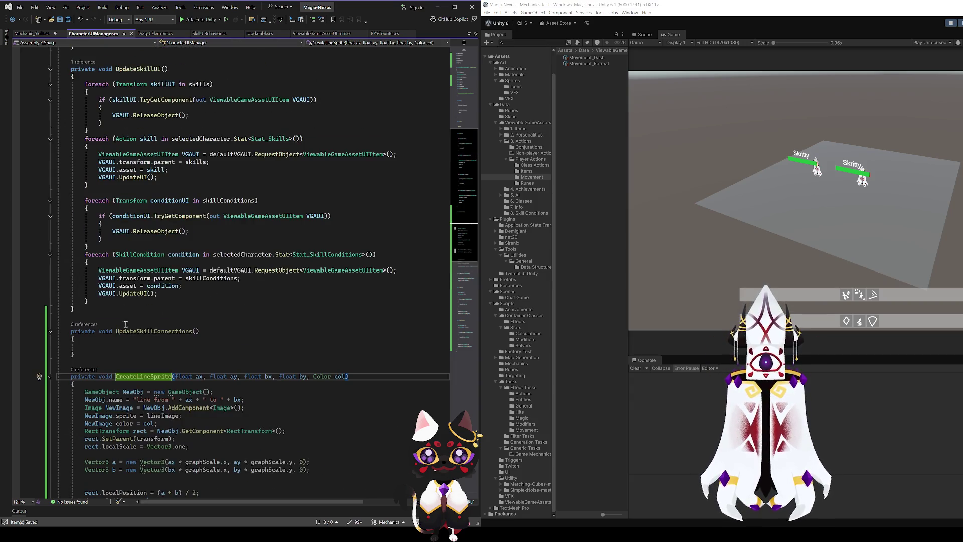
double_click(136, 333)
key("ctrl+c")
left_click(89, 301)
key("Return")
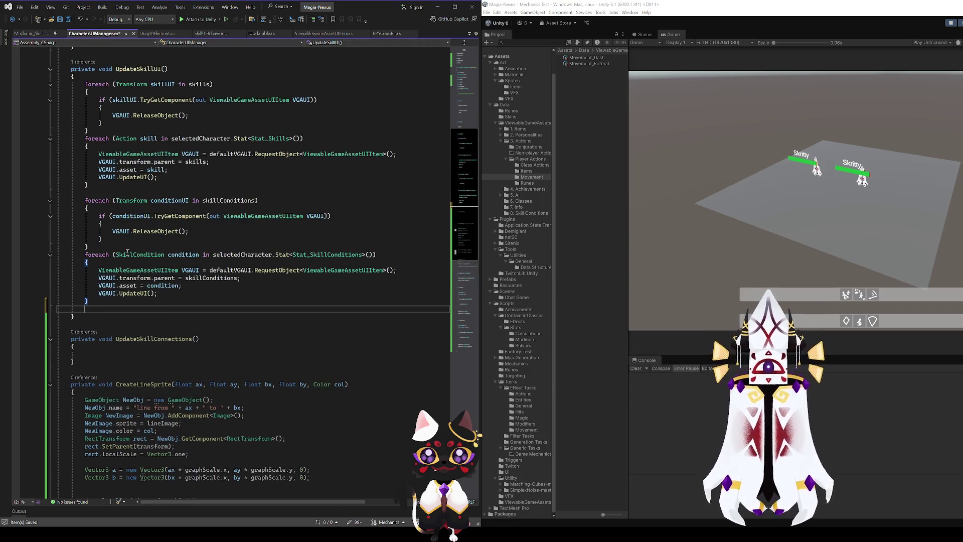
key("ctrl+v")
type("();")
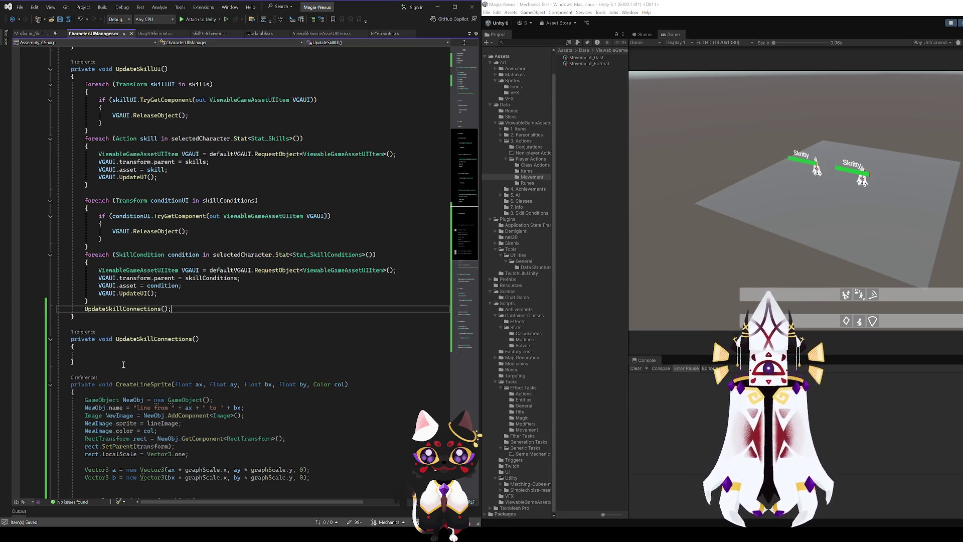
left_click(113, 354)
Add UpdateSkillConnections() after the AddRange calls in ReorderSkills and ReorderSkillConditions.
scroll(113, 354, "down", 18)
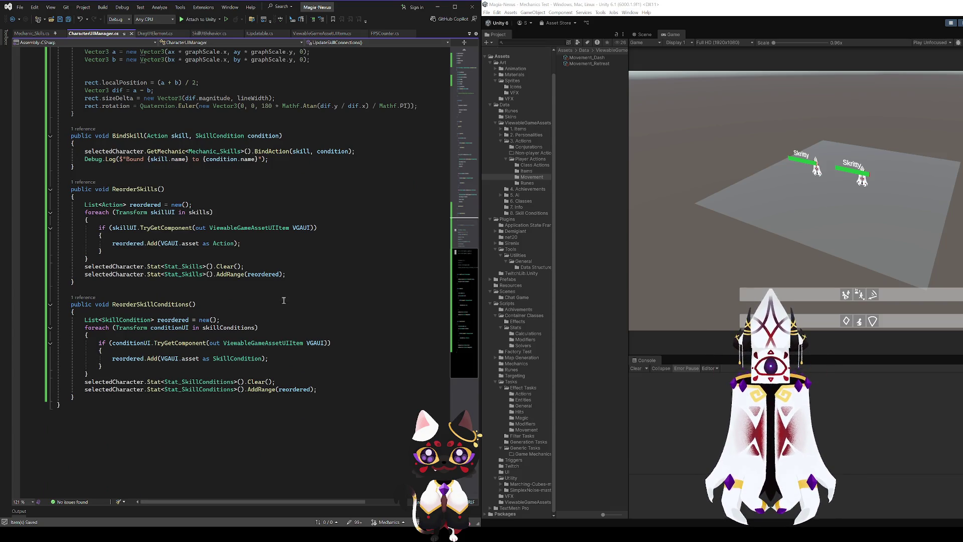
left_click(324, 272)
key("Return")
type("UpdateSkillConnections();")
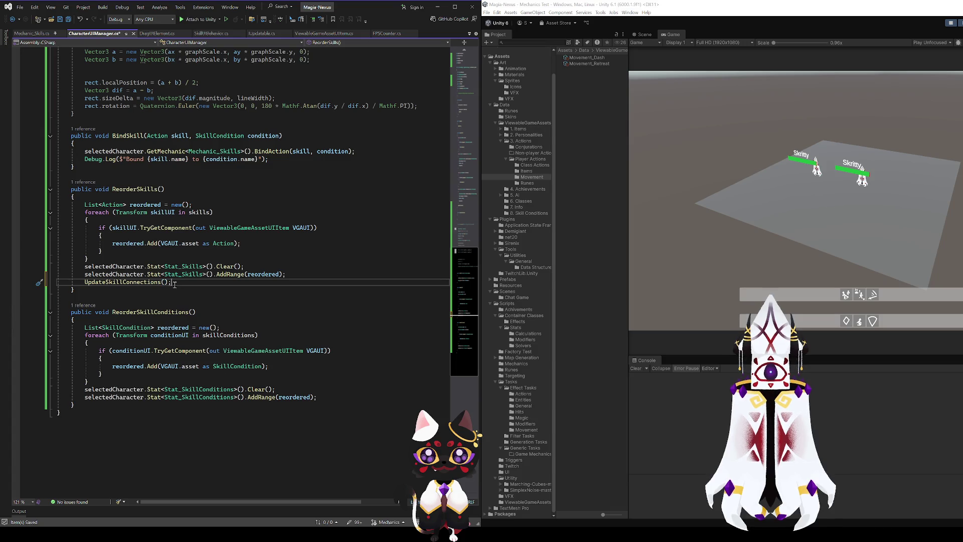
left_click_drag(173, 281, 56, 265)
left_click(326, 397)
key("Return")
key("ctrl+v")
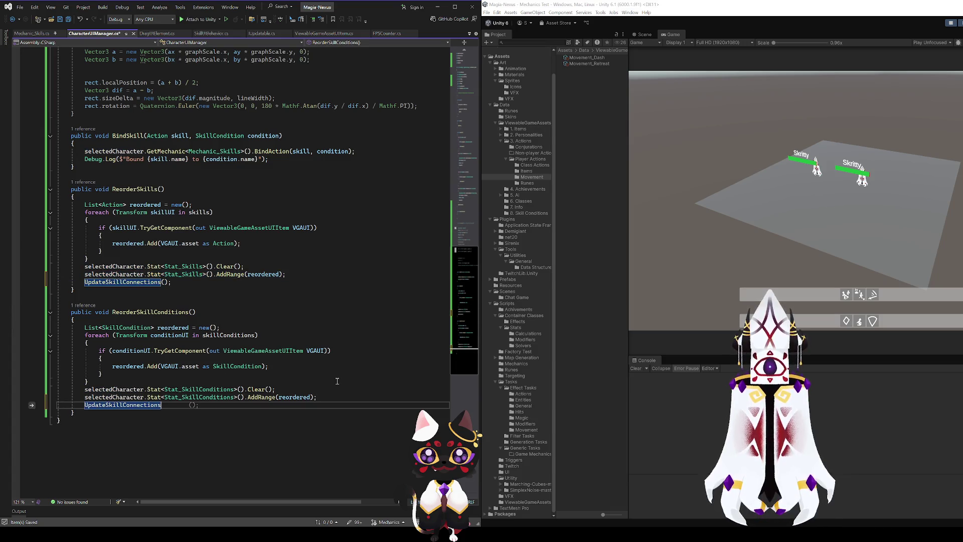
Start typing a foreach in the UpdateSkillConnections body, then remove it.
scroll(337, 382, "up", 15)
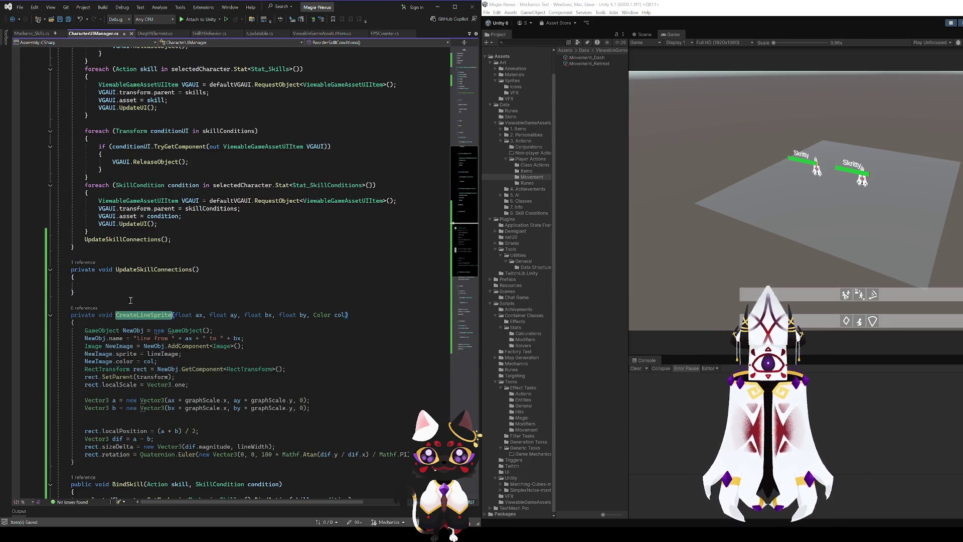
left_click(118, 284)
type("foreach(")
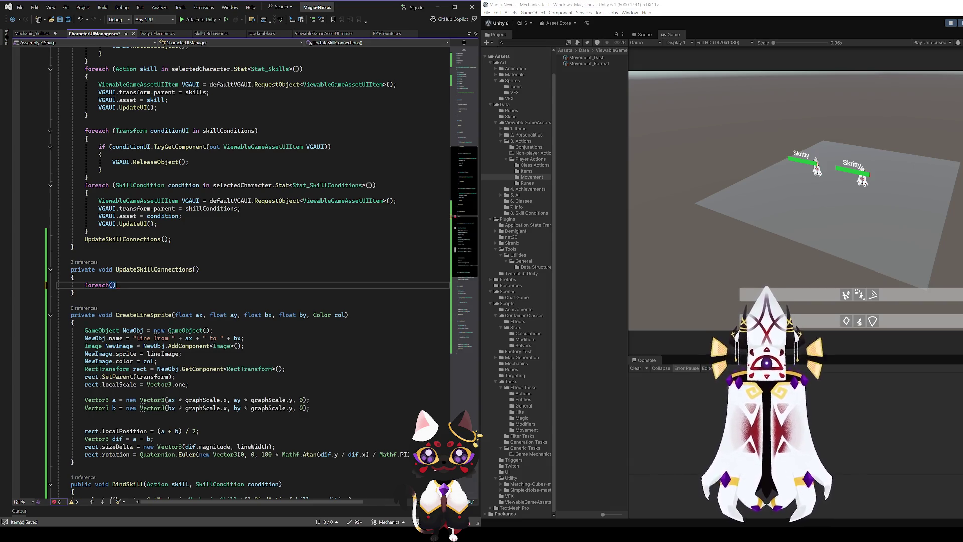
key("BackSpace")
key("BackSpace")
key("BackSpace")
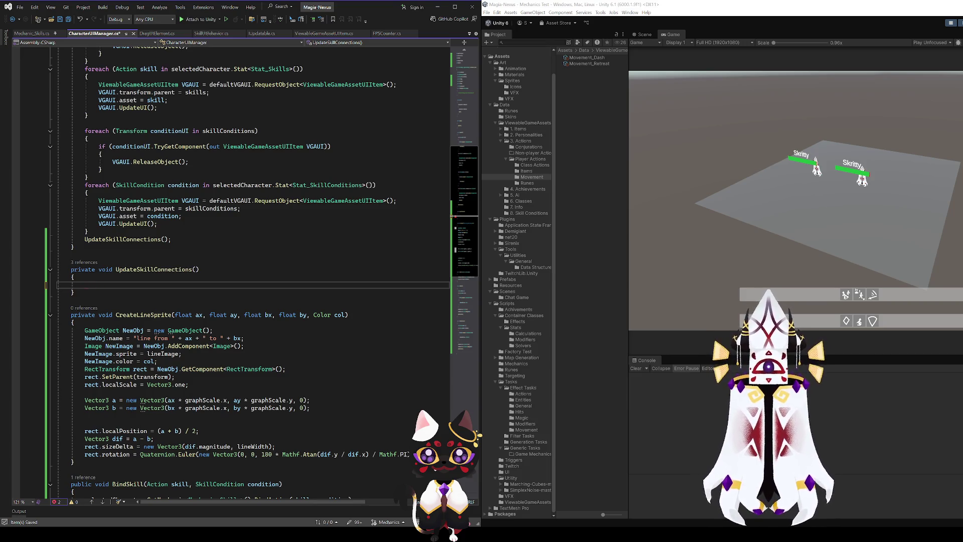
Change Mechanic_Skills.cs's conditionBindings dictionary from private to public, then return to CharacterUIManager.cs.
left_click(32, 33)
scroll(267, 230, "up", 9)
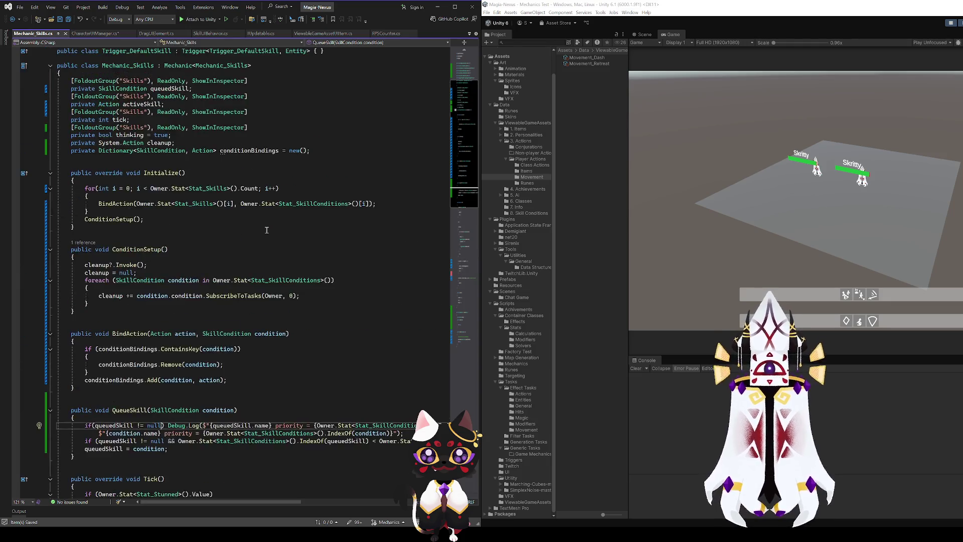
scroll(267, 231, "up", 4)
left_click(249, 243)
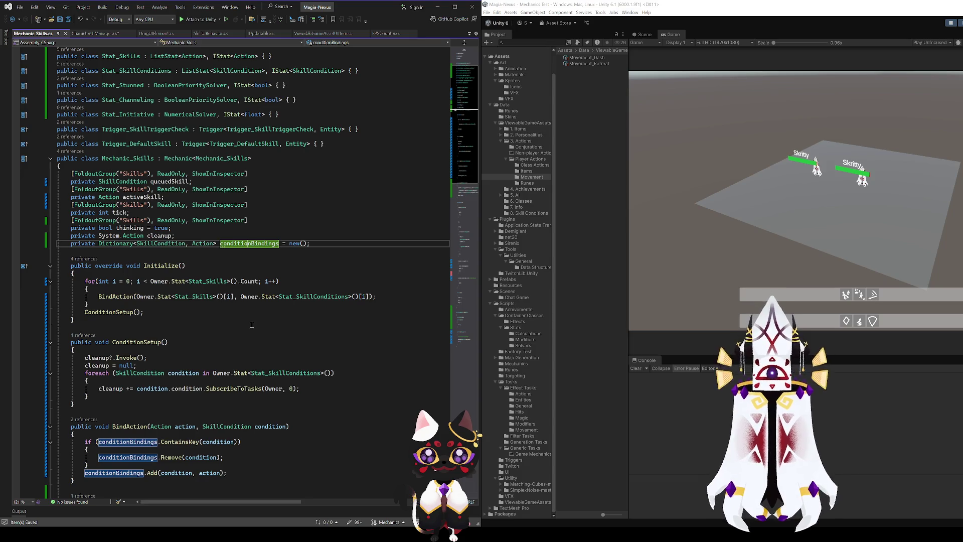
scroll(251, 325, "down", 4)
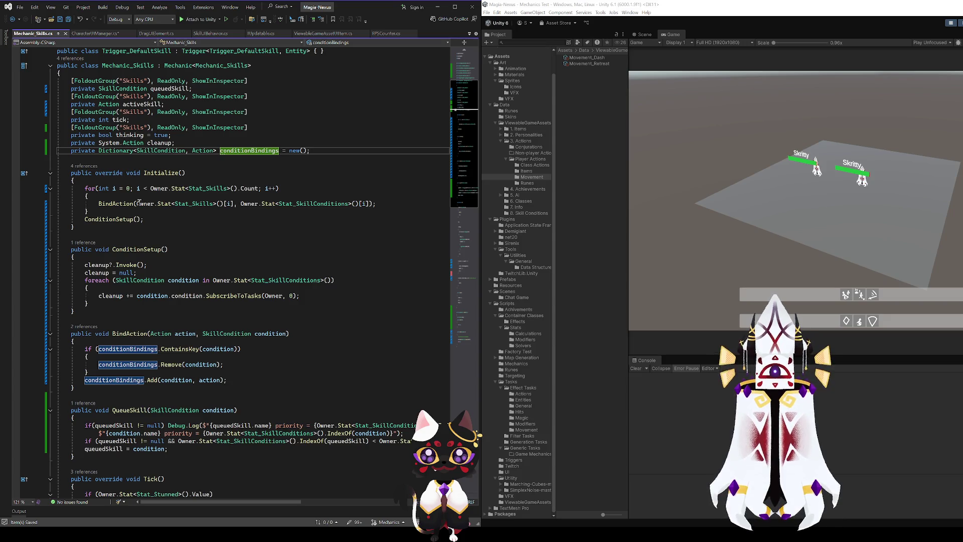
double_click(83, 151)
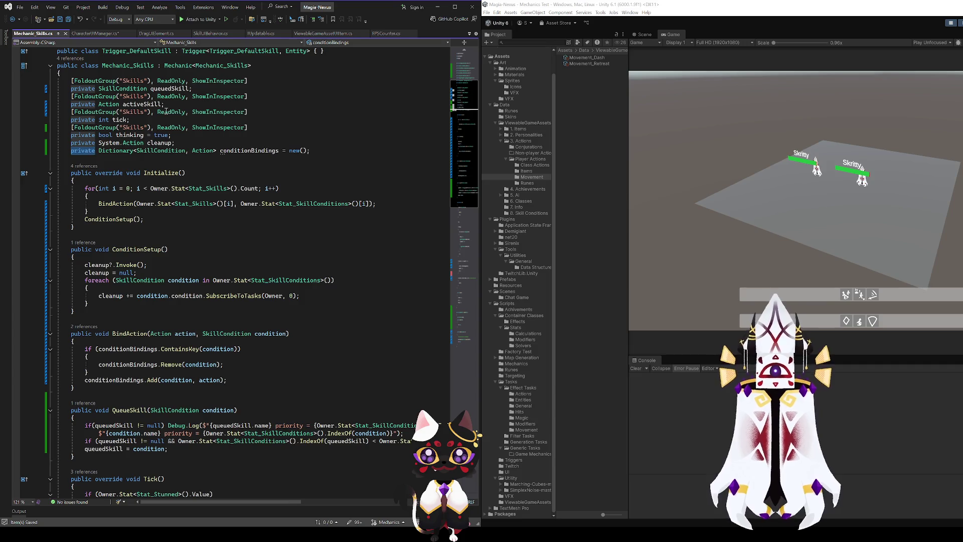
type("public")
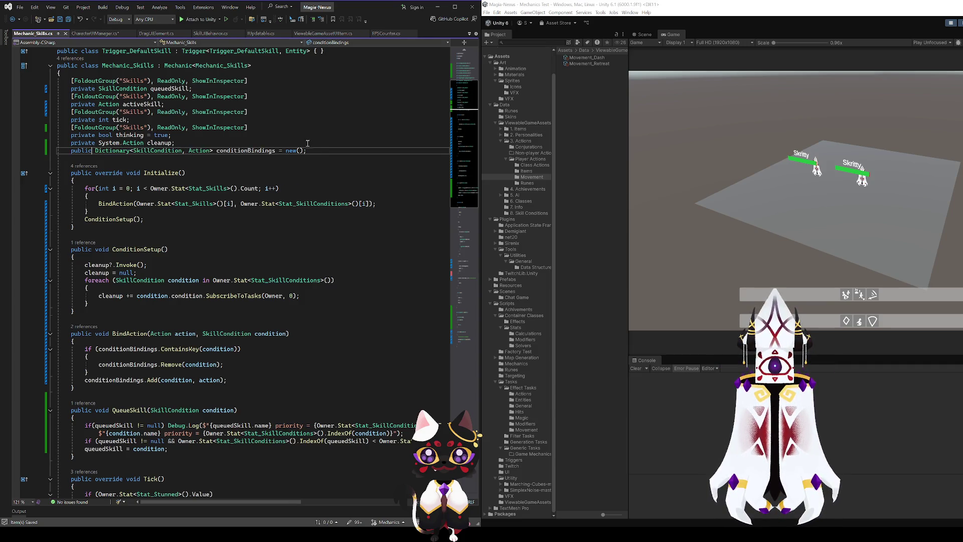
left_click(241, 151)
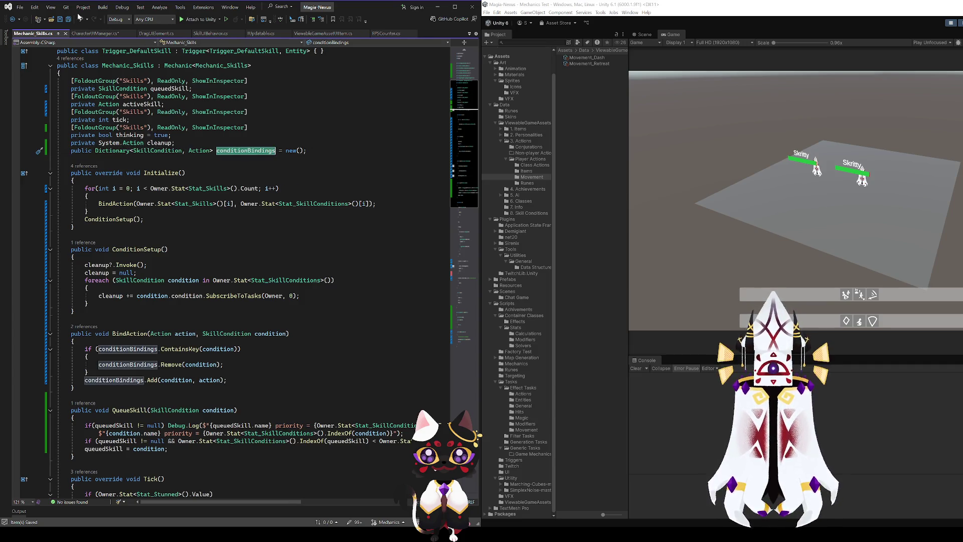
left_click(104, 33)
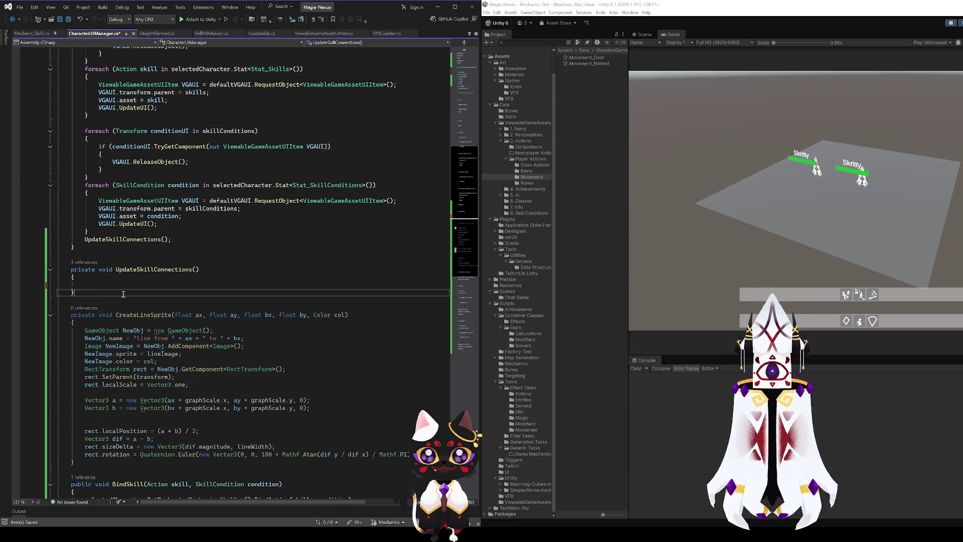
Write a foreach over var pair in selectedCharacter.GetMechanic<Mechanic_Skills>().conditionBindings with an empty body.
type("conditionBindings")
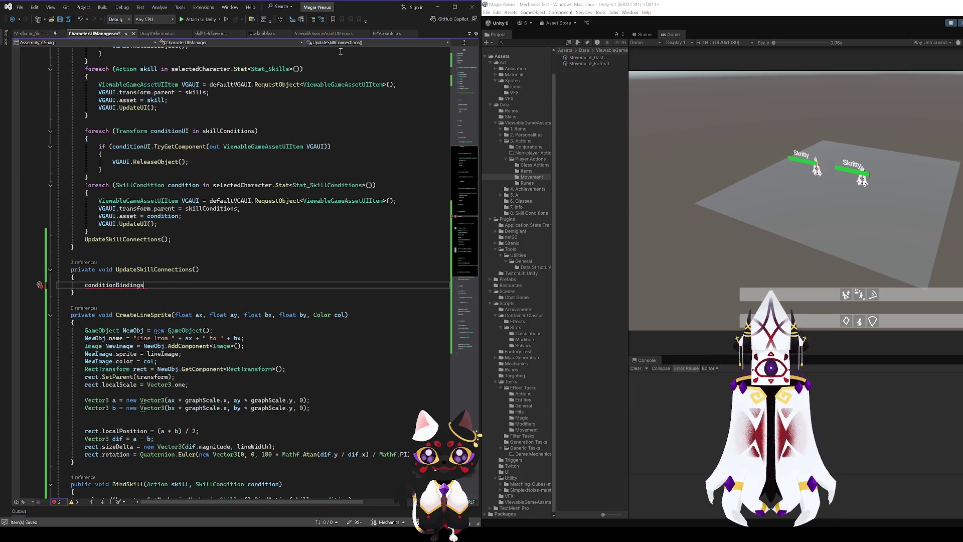
type(".")
key("BackSpace")
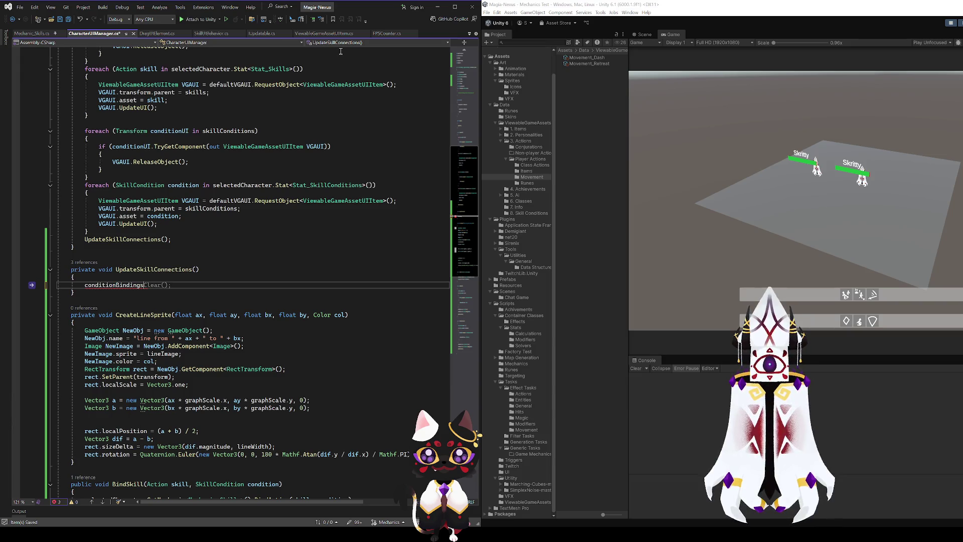
key("ctrl+BackSpace")
type("foreach")
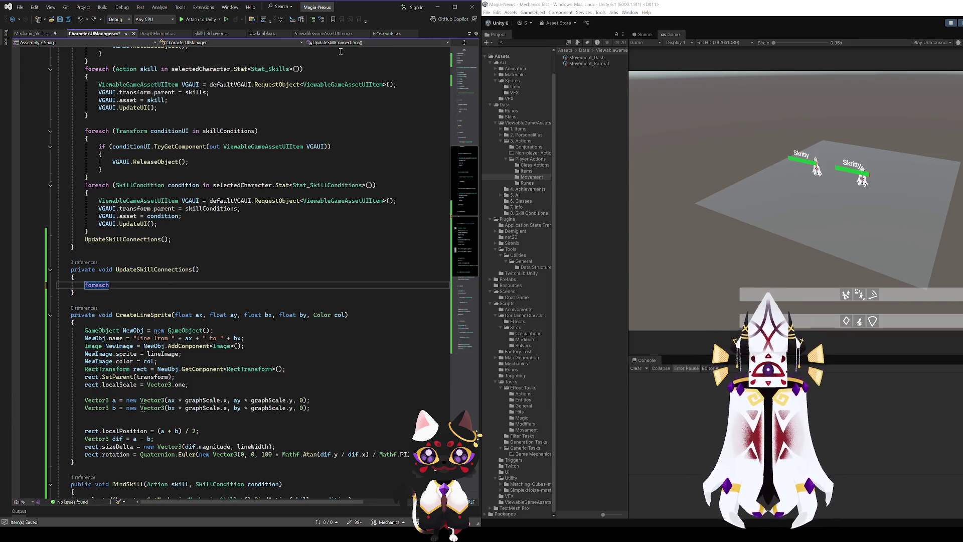
type("(var")
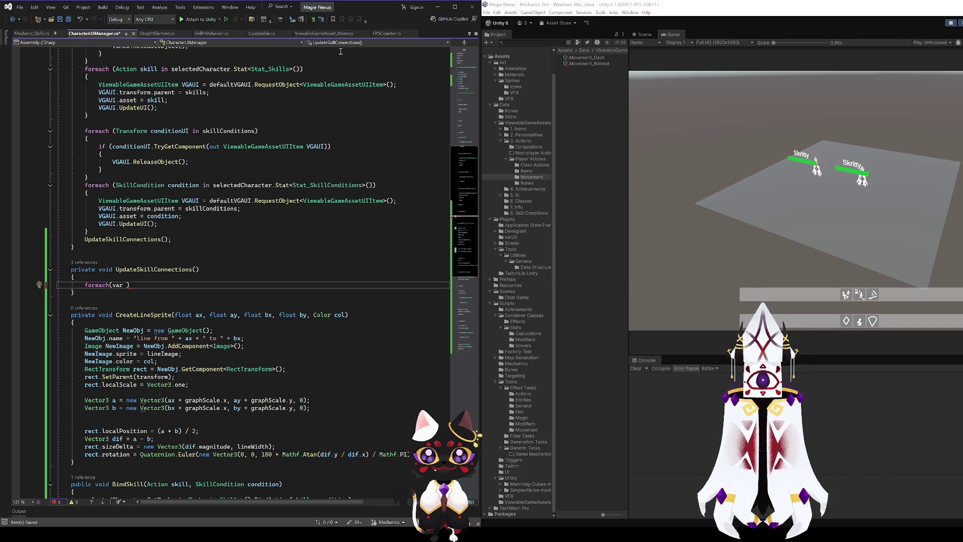
type("pair in conditionBindings")
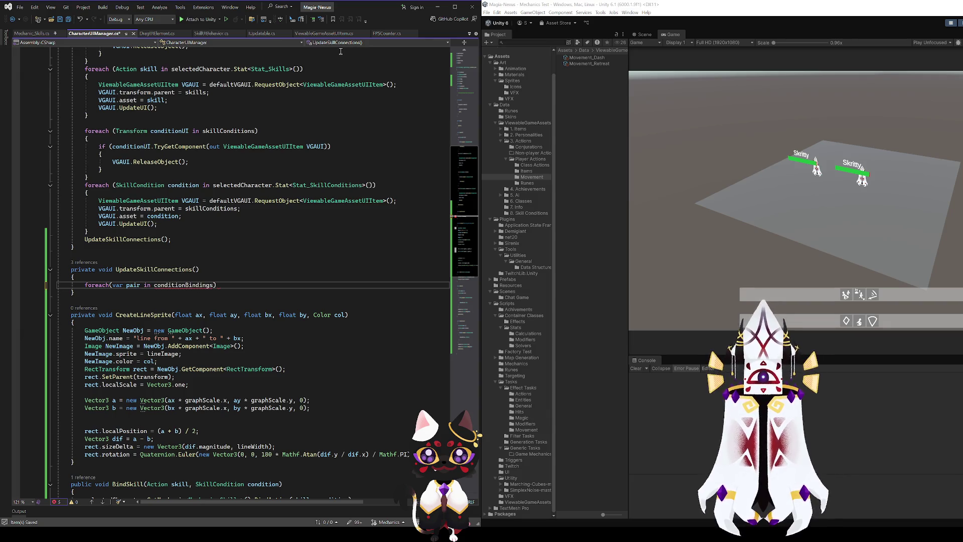
key("ctrl+BackSpace")
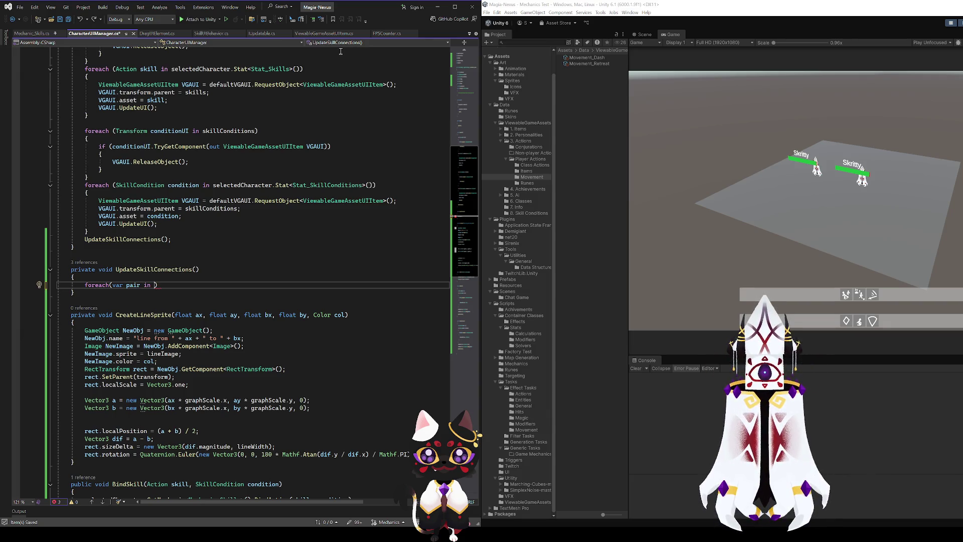
type("selectedCharacter.GetMe")
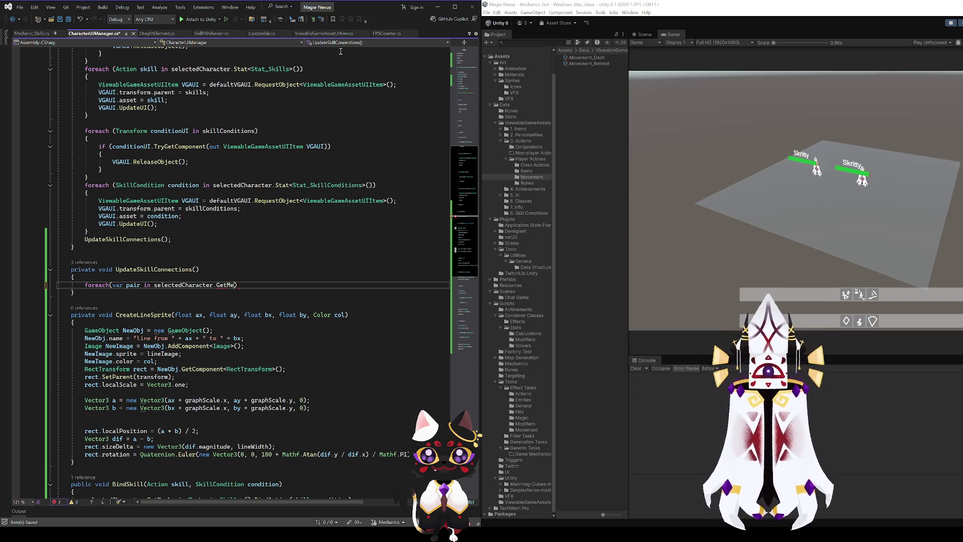
type("chanic<Mecha")
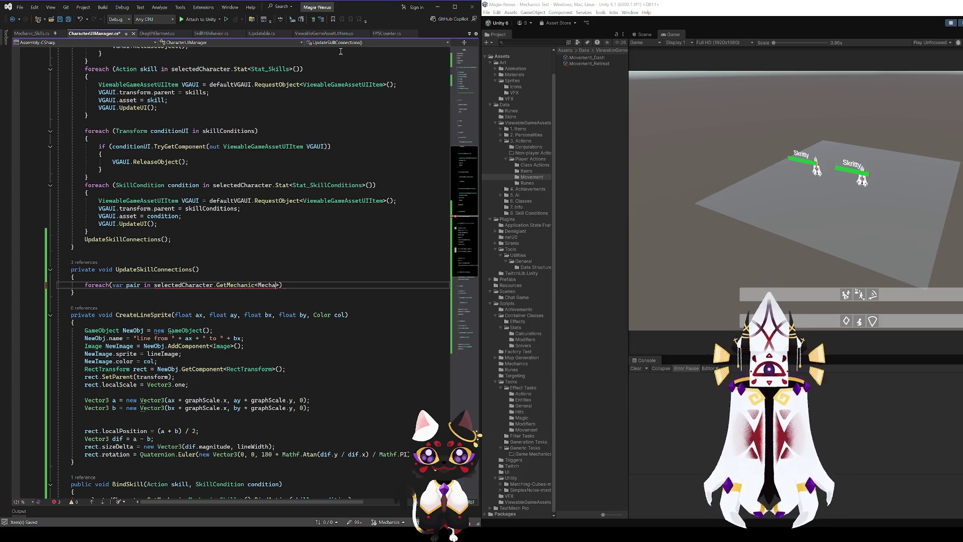
type("nic_Skills")
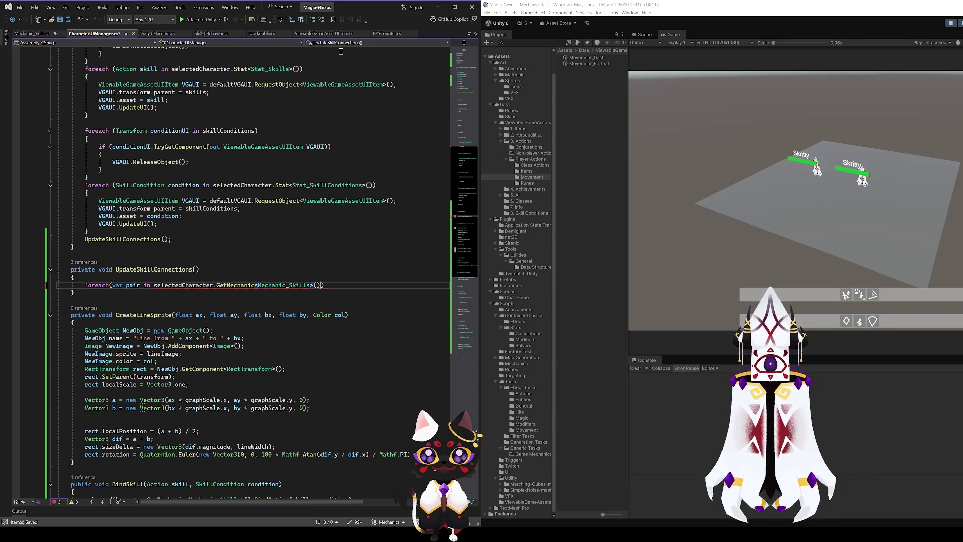
type(".conditionBindings")
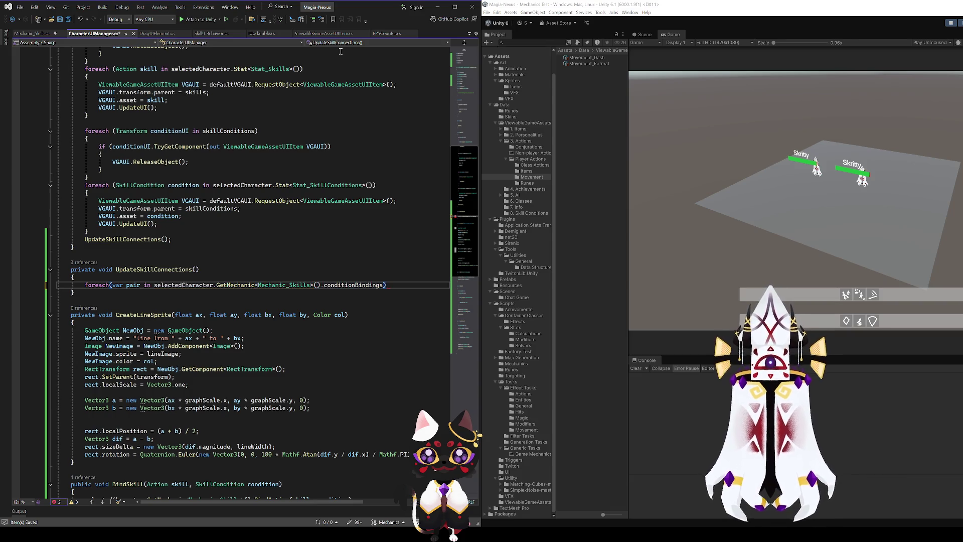
type("{")
key("Return")
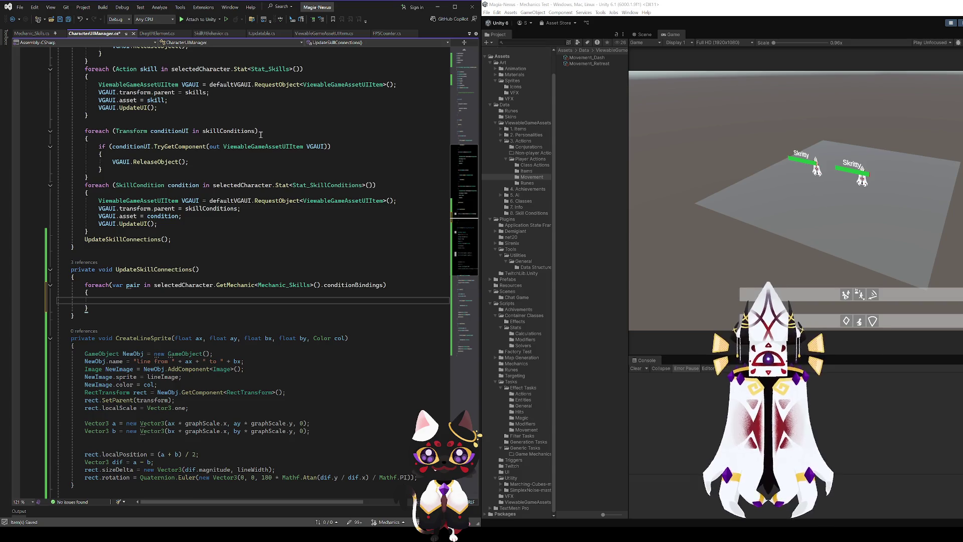
Review the new loop and the endings of UpdateSkillUI and UpdateSkillConnections.
double_click(353, 284)
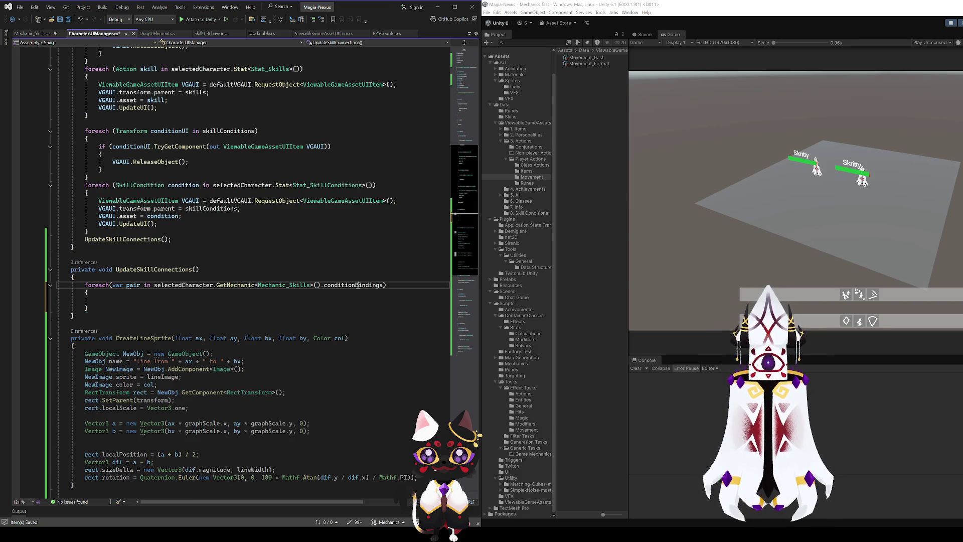
scroll(424, 290, "up", 8)
scroll(424, 289, "down", 6)
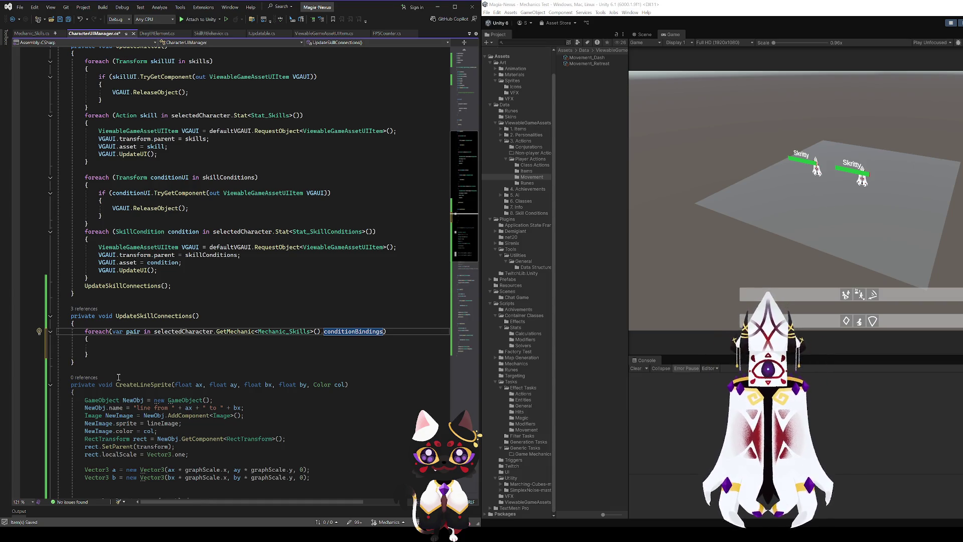
left_click_drag(96, 357, 89, 326)
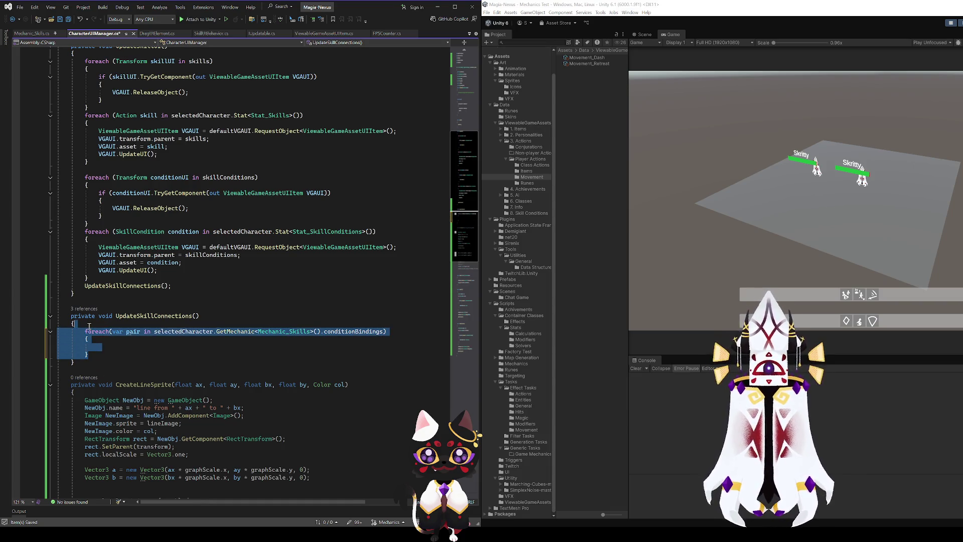
left_click(97, 370)
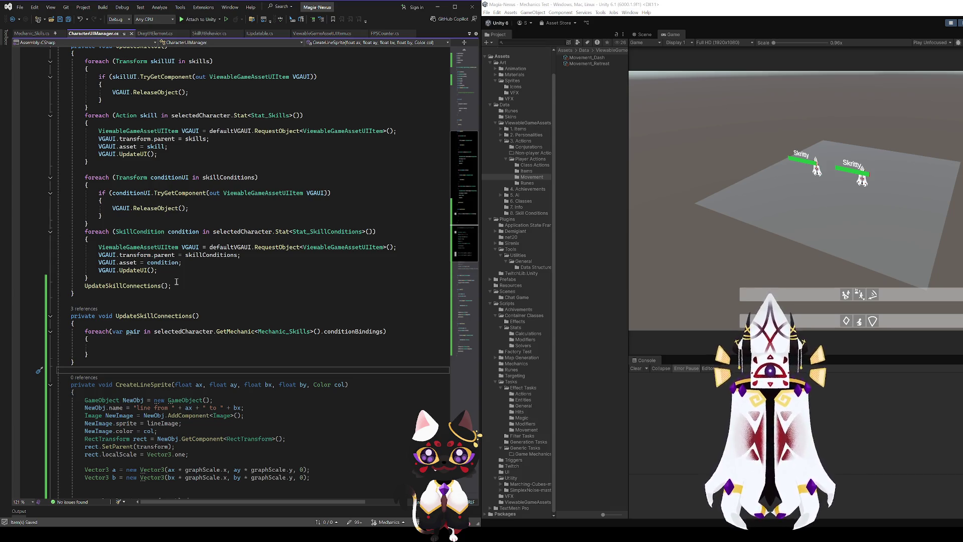
left_click(147, 295)
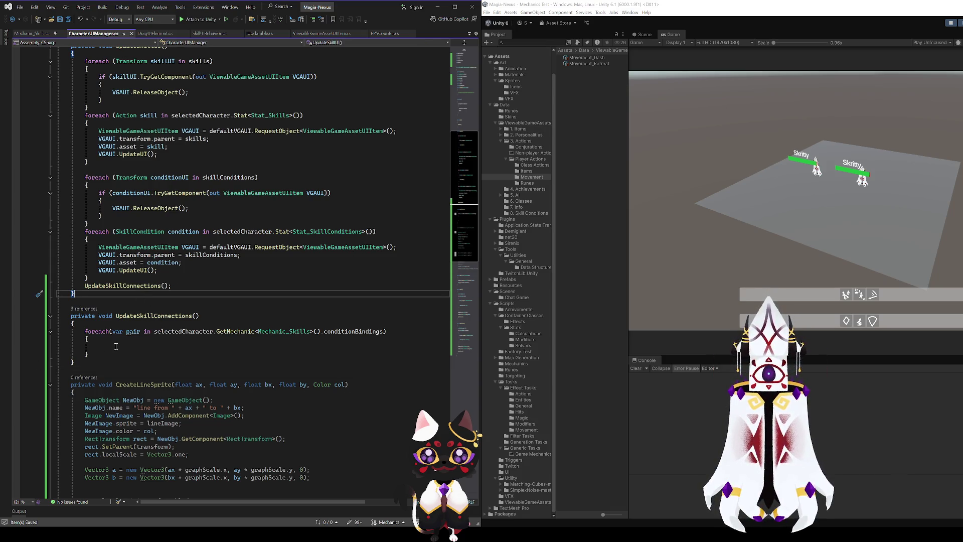
left_click(90, 354)
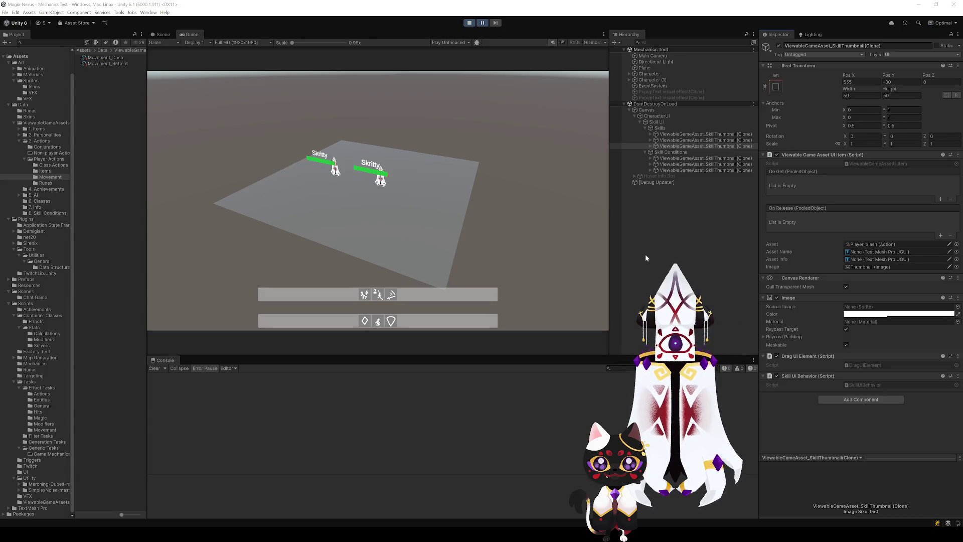
Stop and restart Play mode, pause, and select the CharacterUI object to view its manager.
left_click(439, 99)
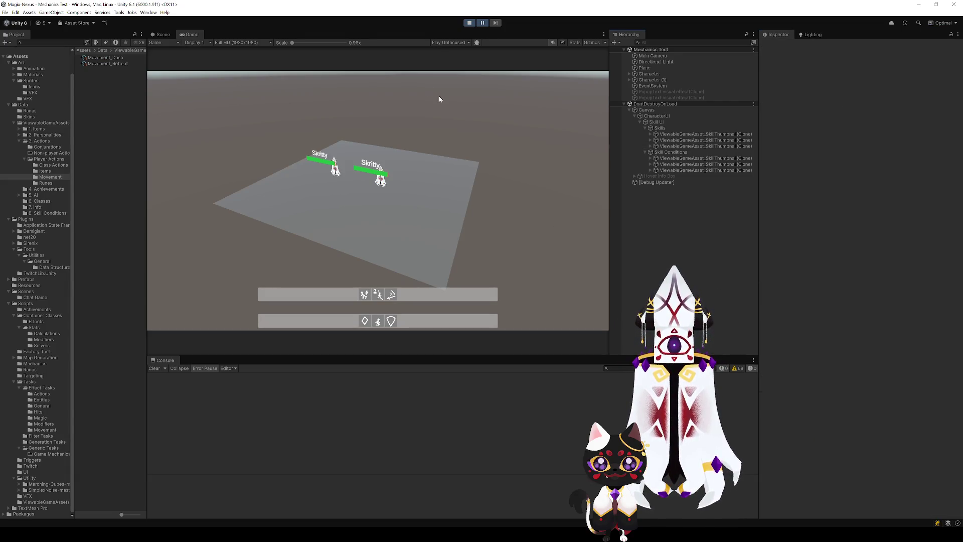
left_click(470, 23)
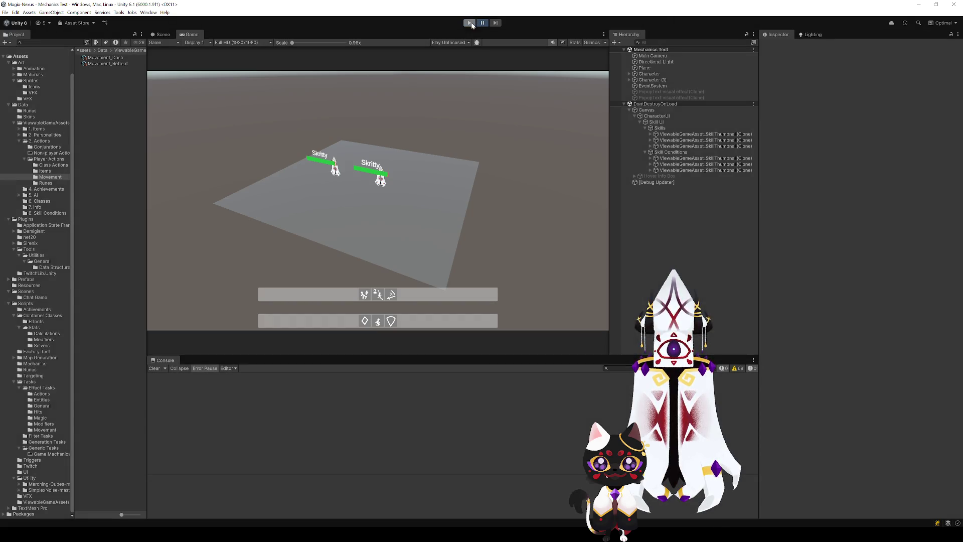
key("ctrl+p")
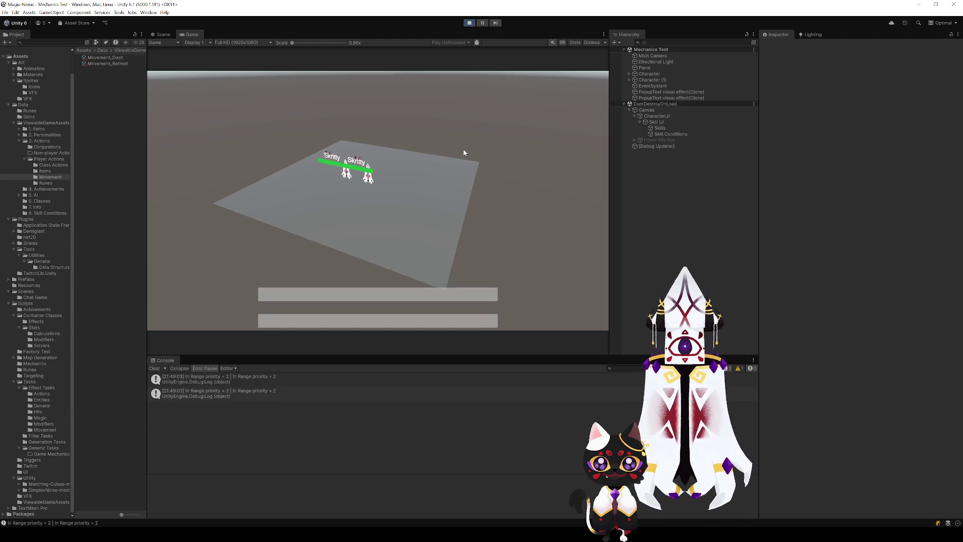
left_click(486, 22)
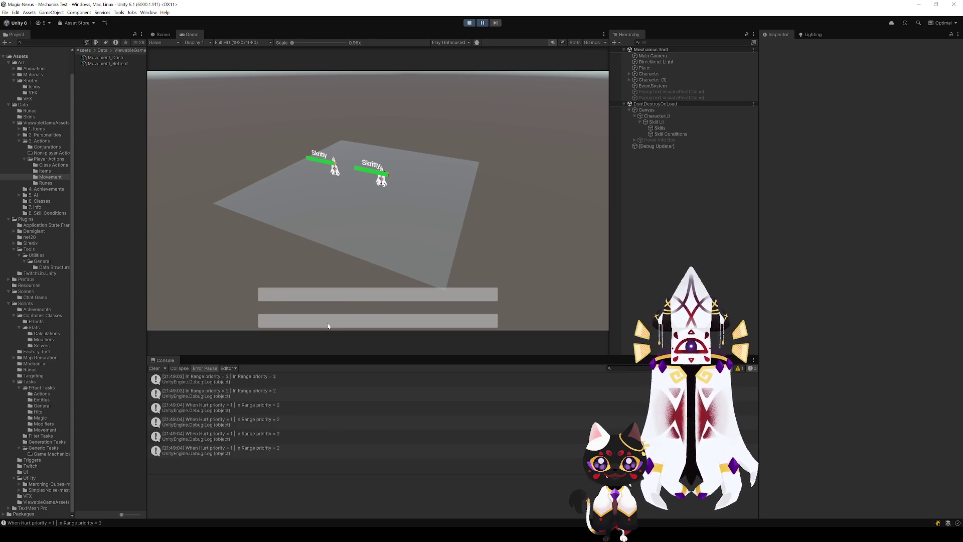
left_click(660, 128)
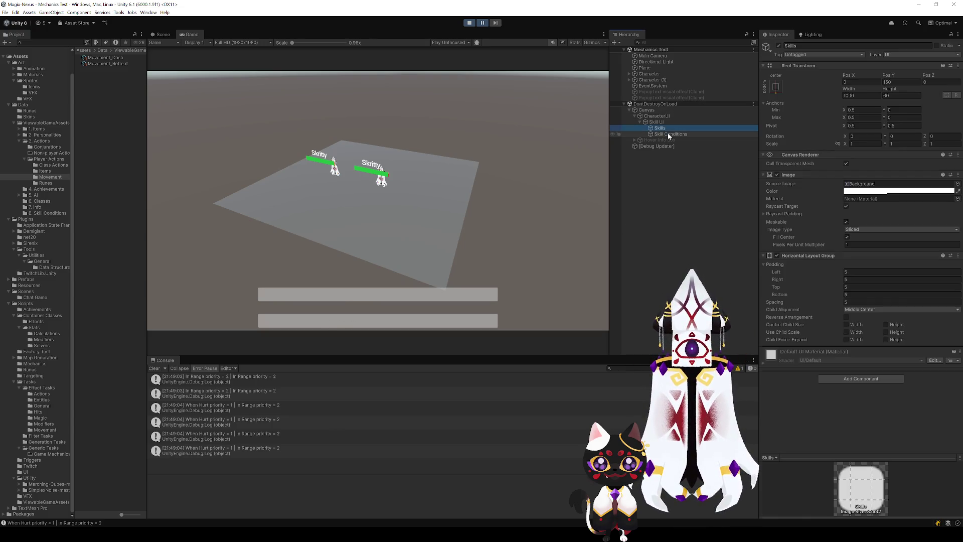
left_click(661, 116)
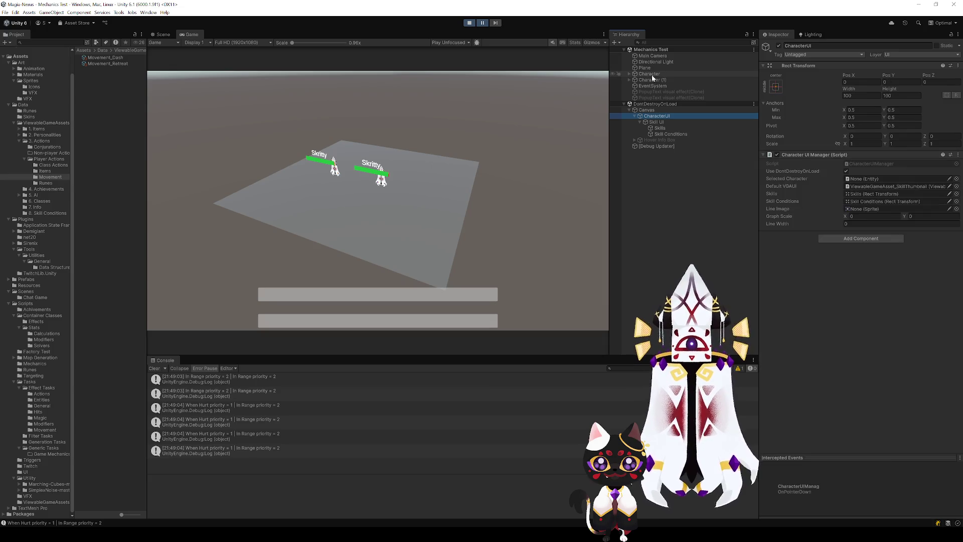
Resume the game and drag skills onto conditions: Slash to When Hurt, Retreat to In Range, Dash to Default.
left_click(484, 24)
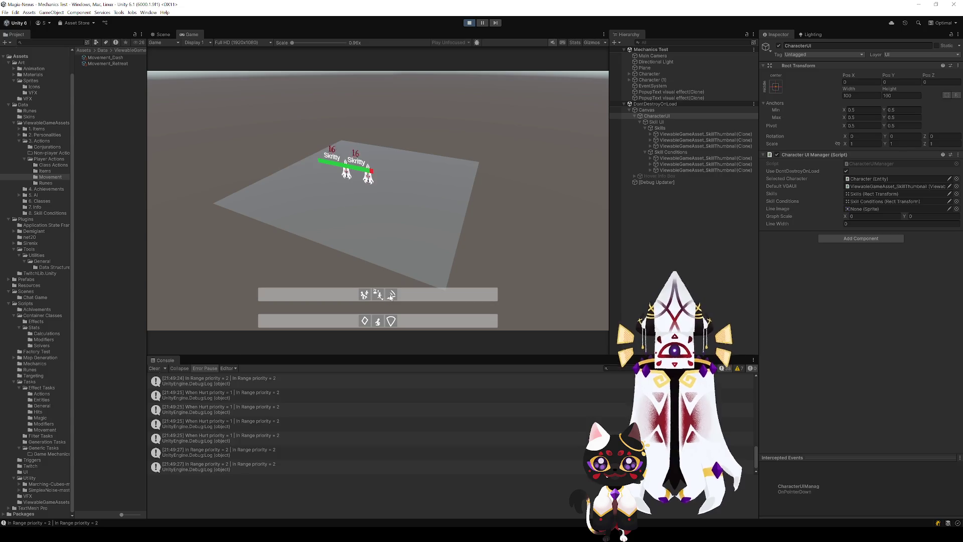
left_click_drag(390, 296, 379, 321)
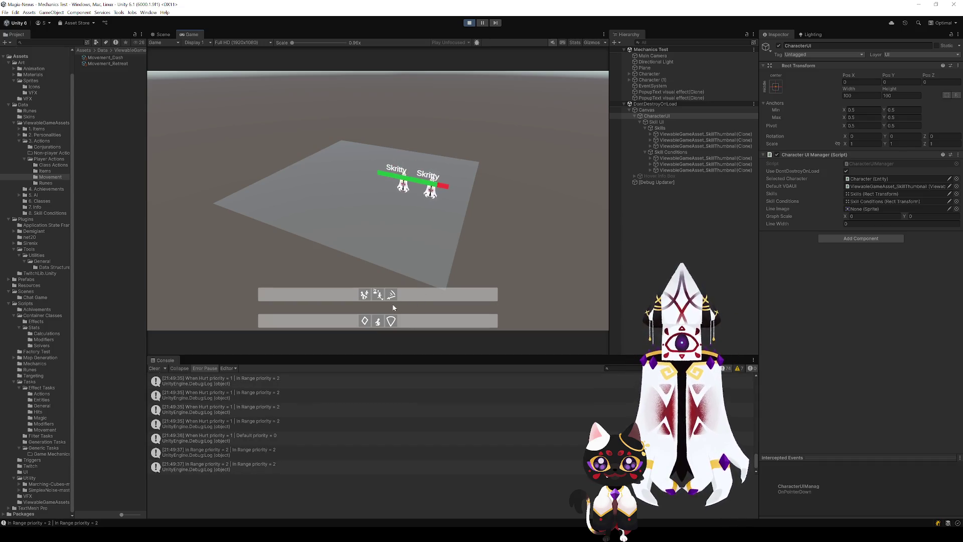
left_click(365, 320)
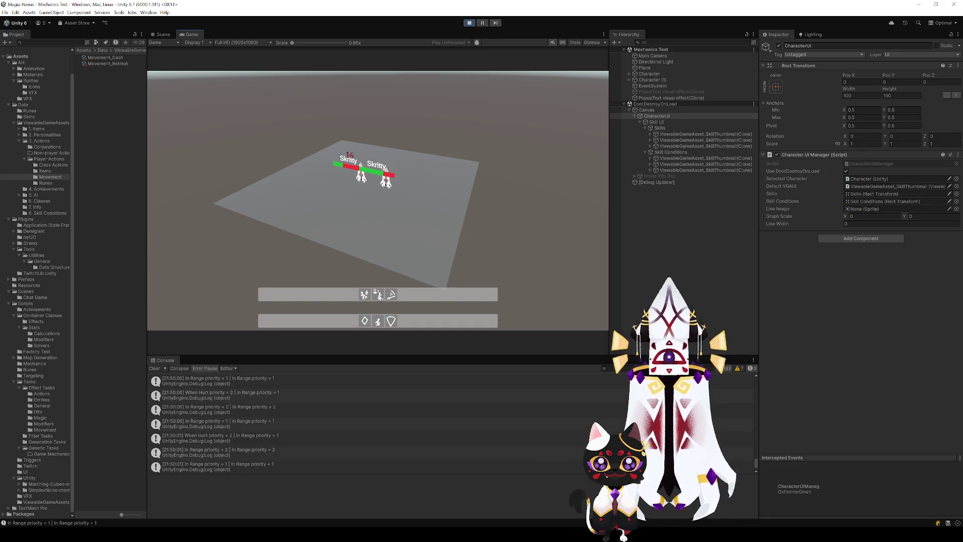
left_click_drag(379, 297, 393, 322)
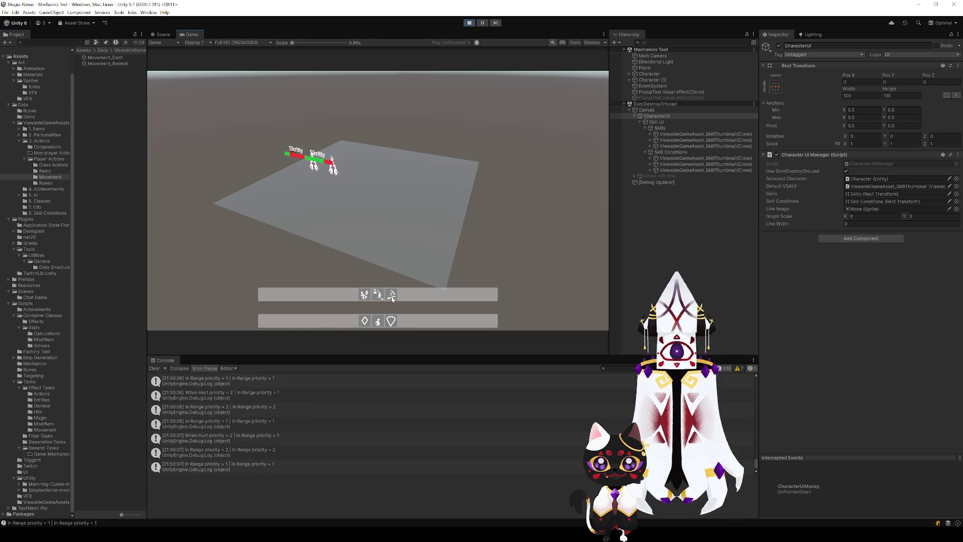
mouse_move(392, 299)
left_mouse_down()
mouse_move(378, 322)
mouse_move(378, 306)
mouse_move(390, 325)
mouse_move(378, 297)
mouse_move(390, 322)
left_mouse_up()
left_click(377, 297)
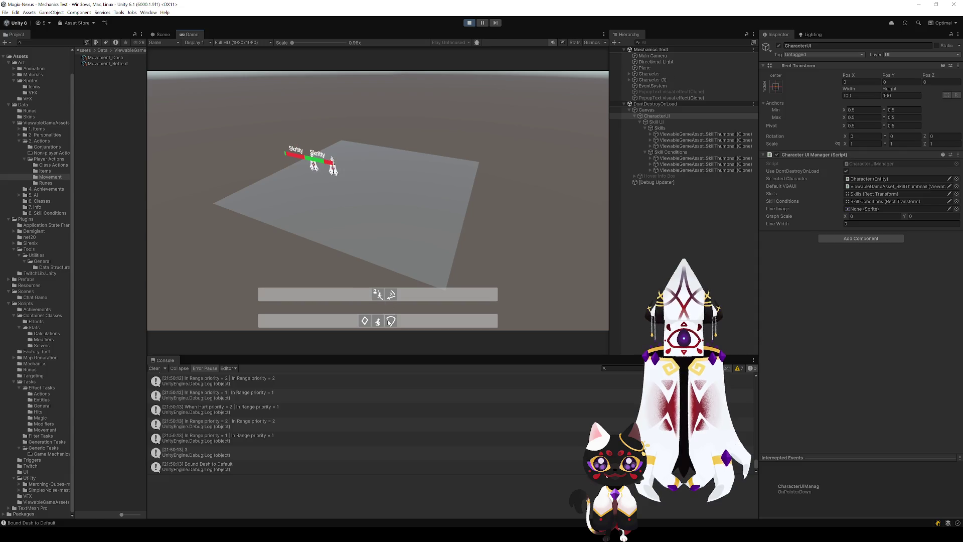